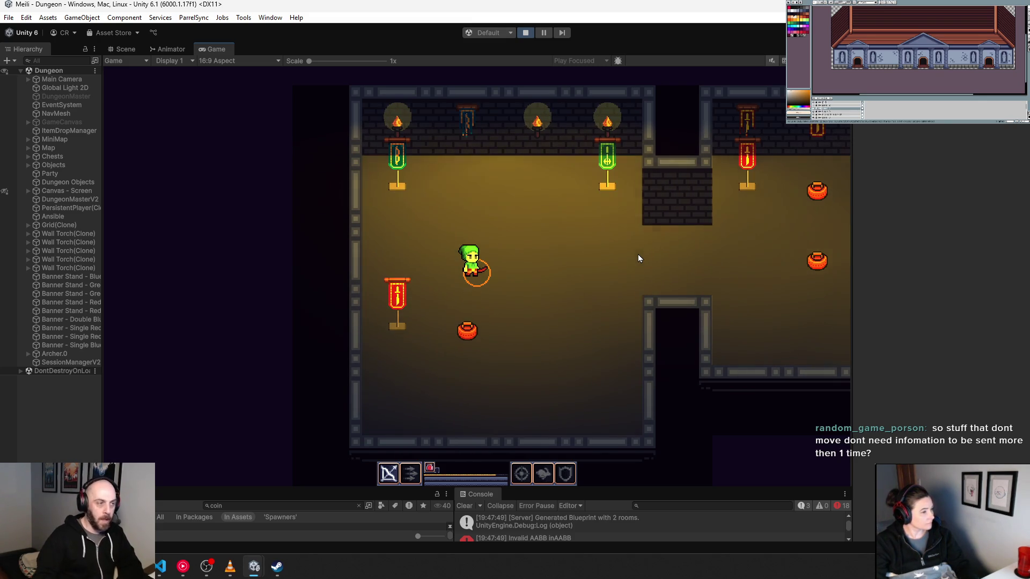
# Stop Play mode in Unity and switch to DungeonMasterV2.cs in VS Code.
pyautogui.click(525, 33)
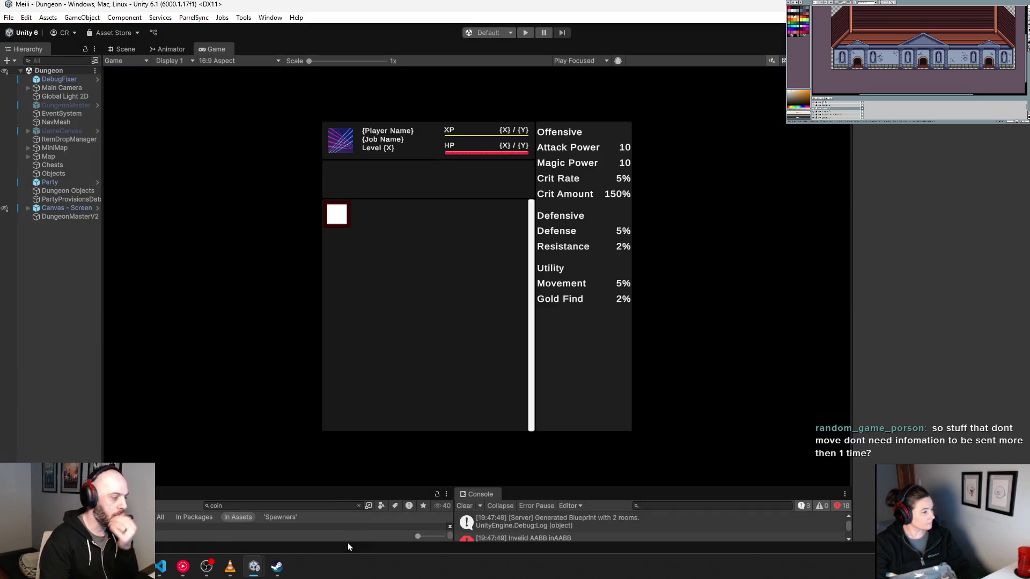
pyautogui.click(169, 569)
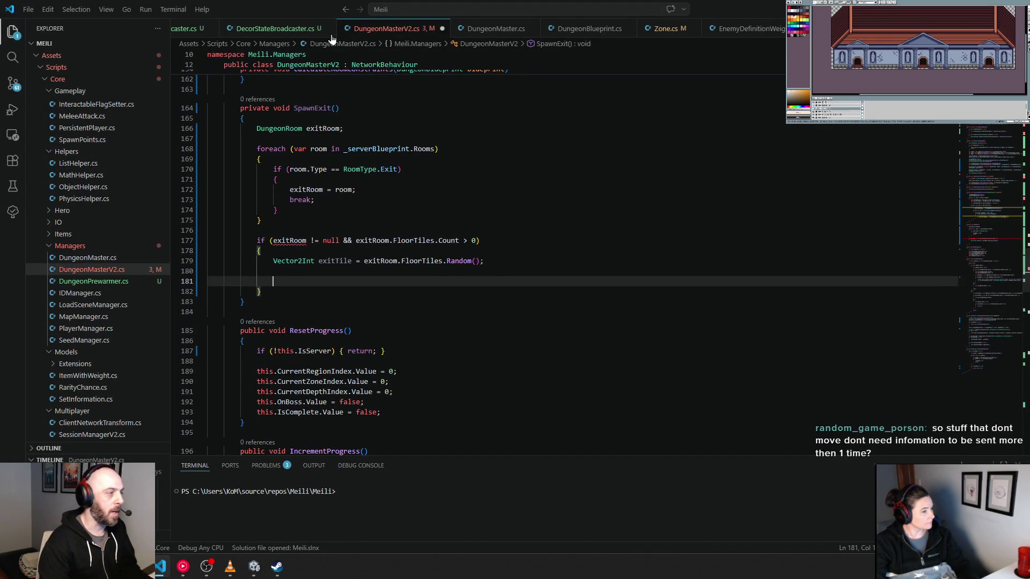
# Switch to DecorStateBroadcaster.cs and highlight the block that adds a decor entry to the payload.
pyautogui.click(267, 30)
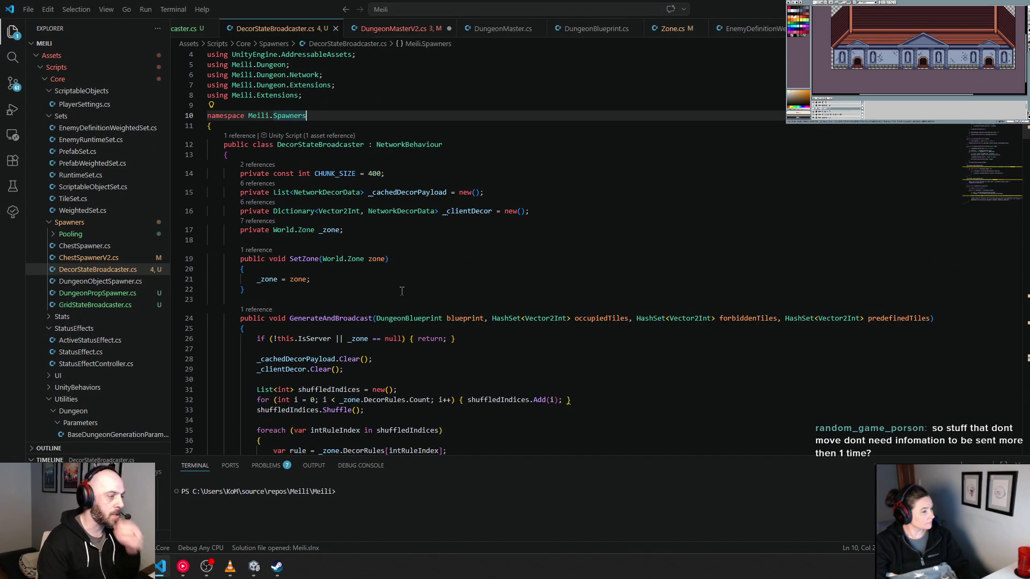
pyautogui.scroll(-10, 402, 291)
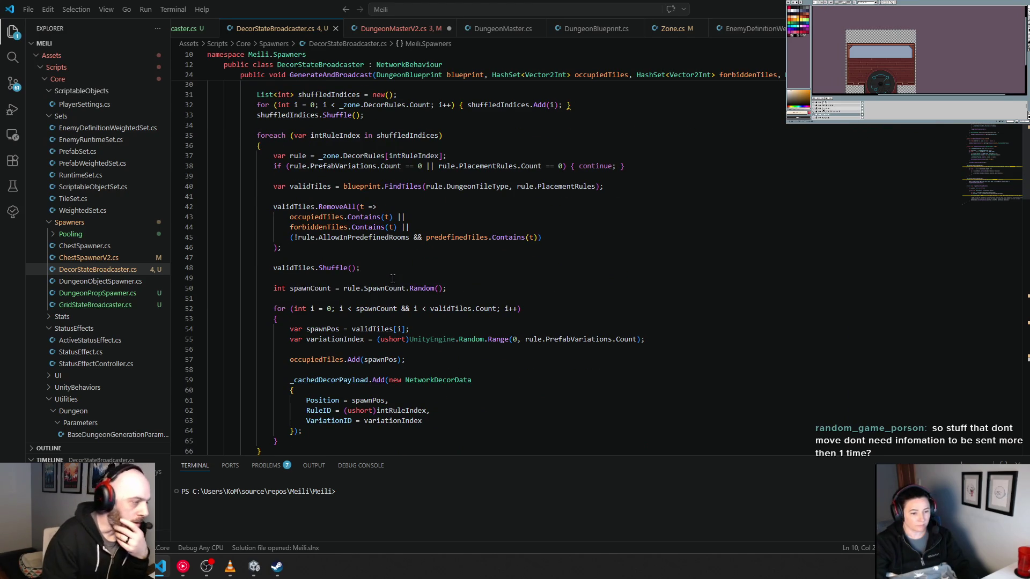
pyautogui.scroll(-4, 387, 289)
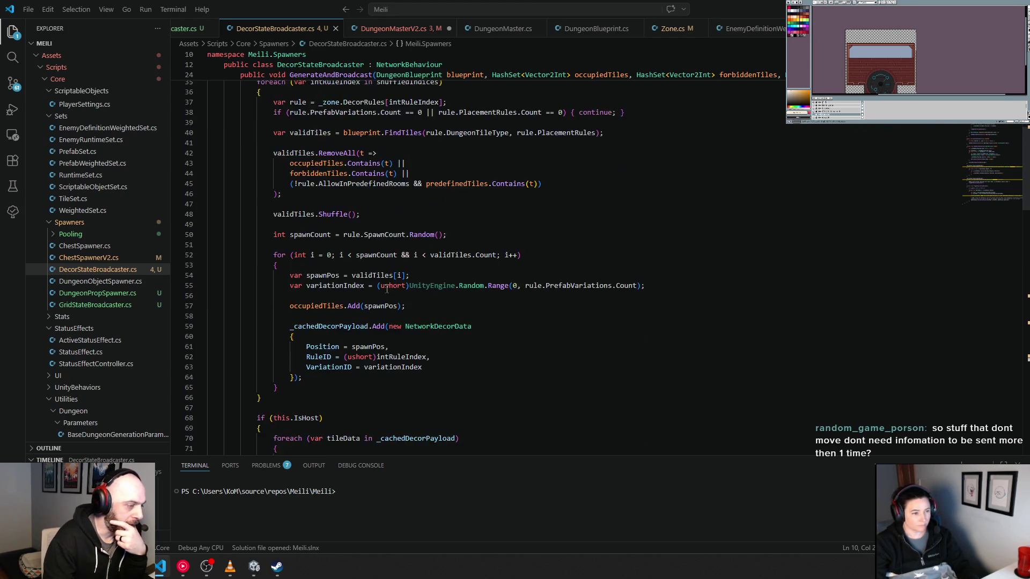
pyautogui.moveTo(290, 246); pyautogui.dragTo(398, 299)
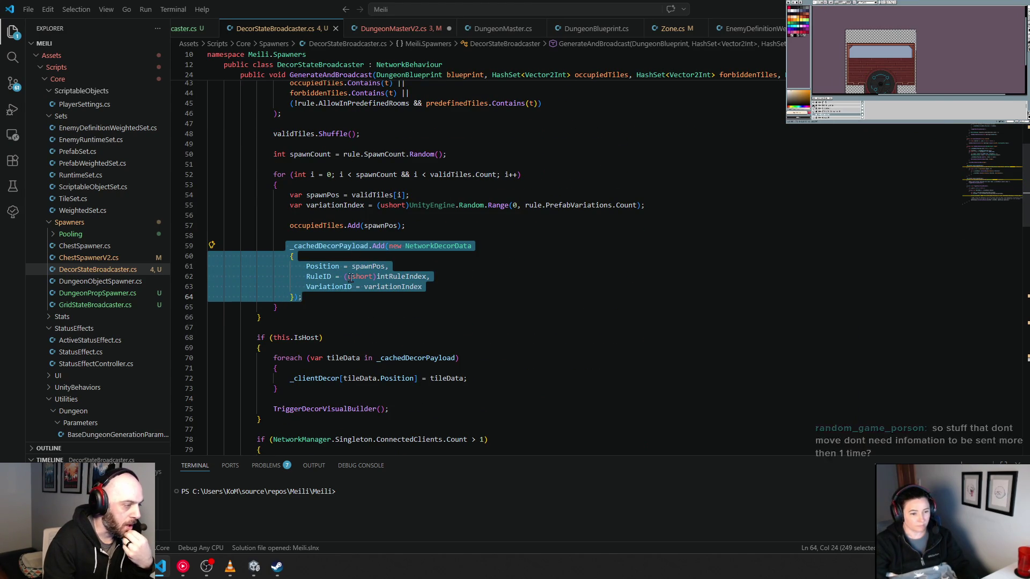
pyautogui.click(436, 245)
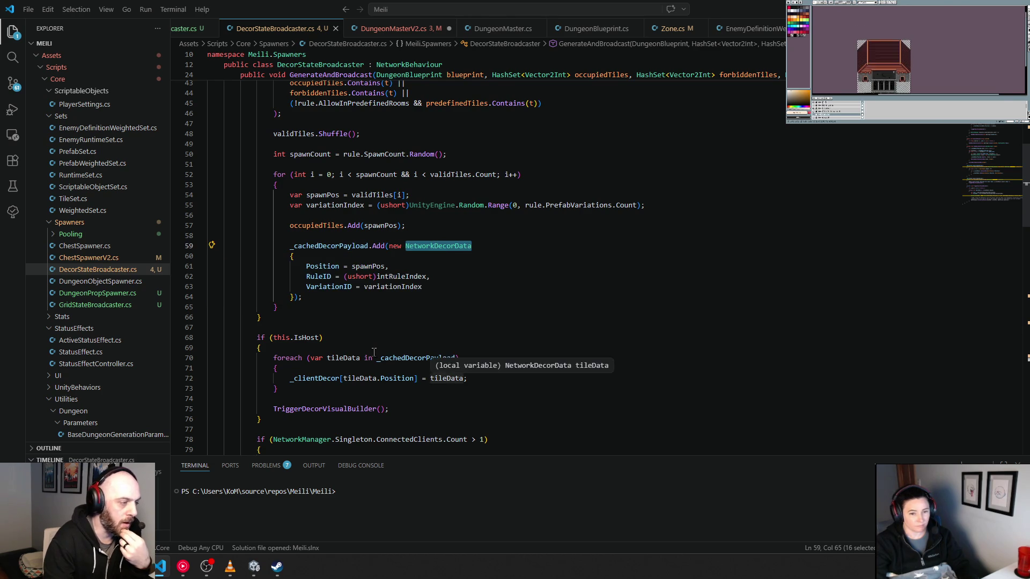
# Highlight the Position, RuleID and VariationID assignments and the _cachedDecorPayload name.
pyautogui.moveTo(306, 267); pyautogui.dragTo(394, 268)
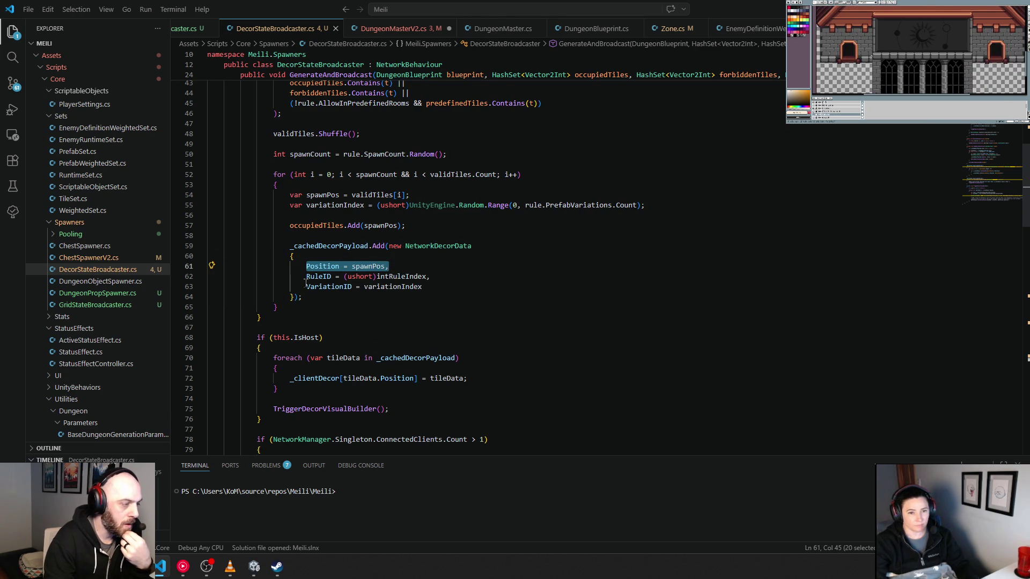
pyautogui.moveTo(308, 277); pyautogui.dragTo(429, 277)
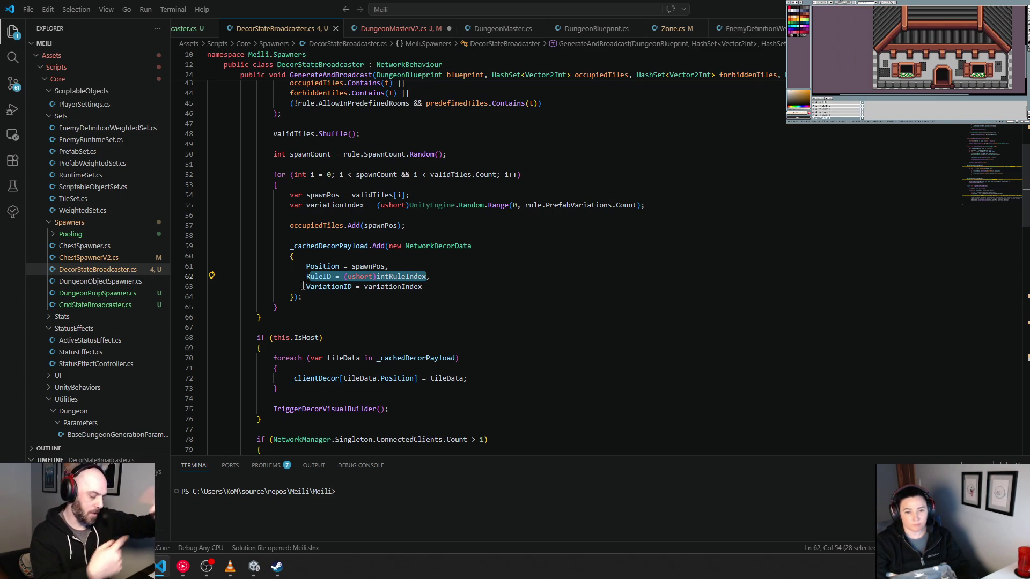
pyautogui.moveTo(304, 277); pyautogui.dragTo(440, 289)
pyautogui.moveTo(307, 262); pyautogui.dragTo(390, 267)
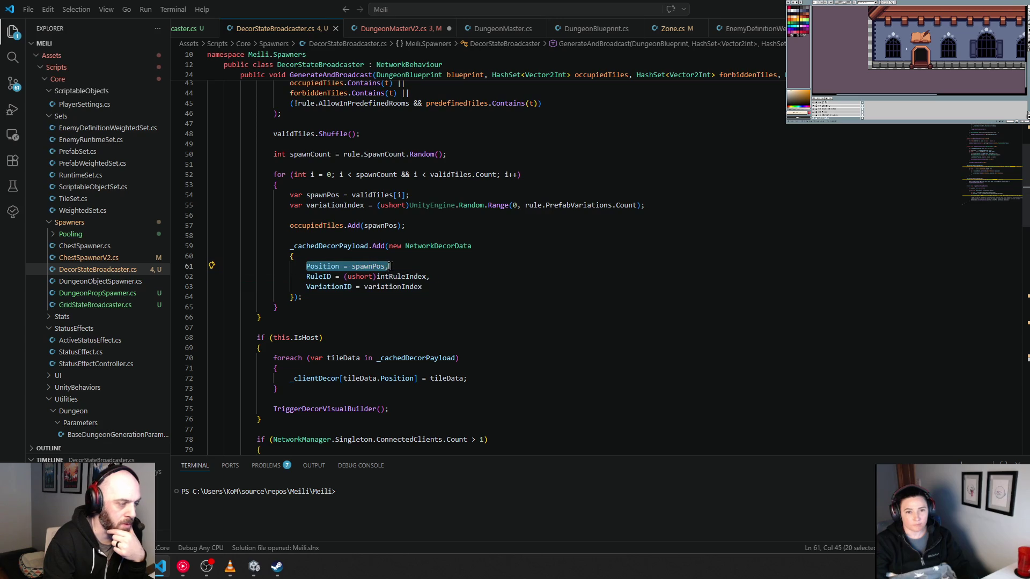
pyautogui.click(308, 246)
pyautogui.doubleClick(307, 246)
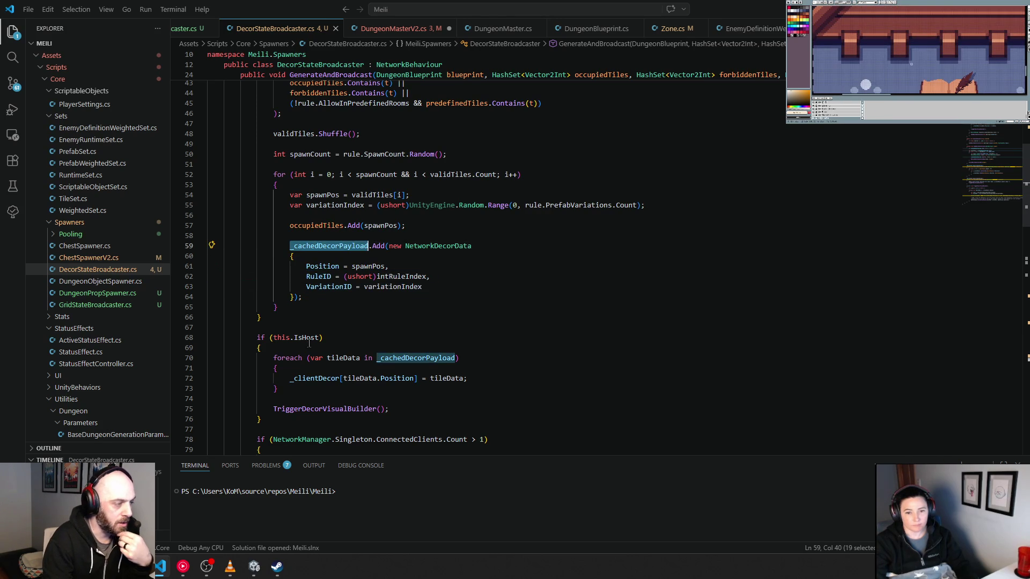
pyautogui.scroll(-3, 306, 360)
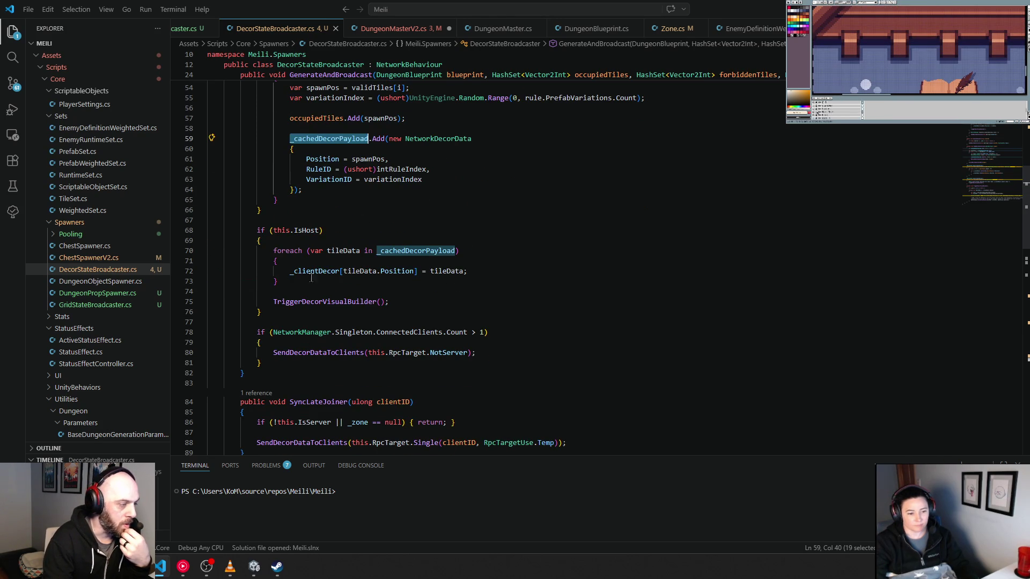
pyautogui.click(314, 302)
pyautogui.scroll(-2, 322, 301)
pyautogui.click(327, 299)
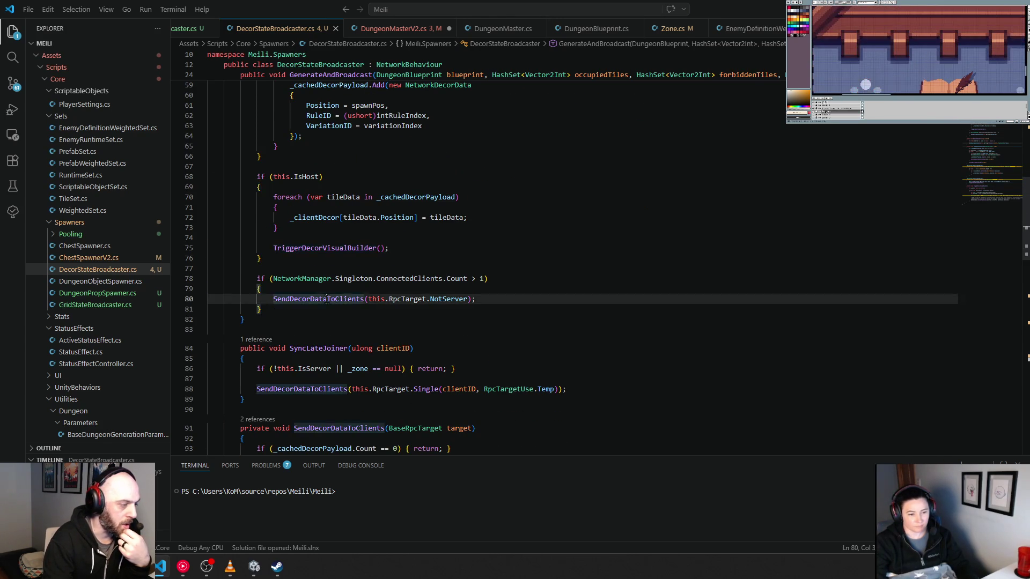
pyautogui.keyDown('ctrl'); pyautogui.click(327, 299); pyautogui.keyUp('ctrl')
pyautogui.scroll(-1, 368, 285)
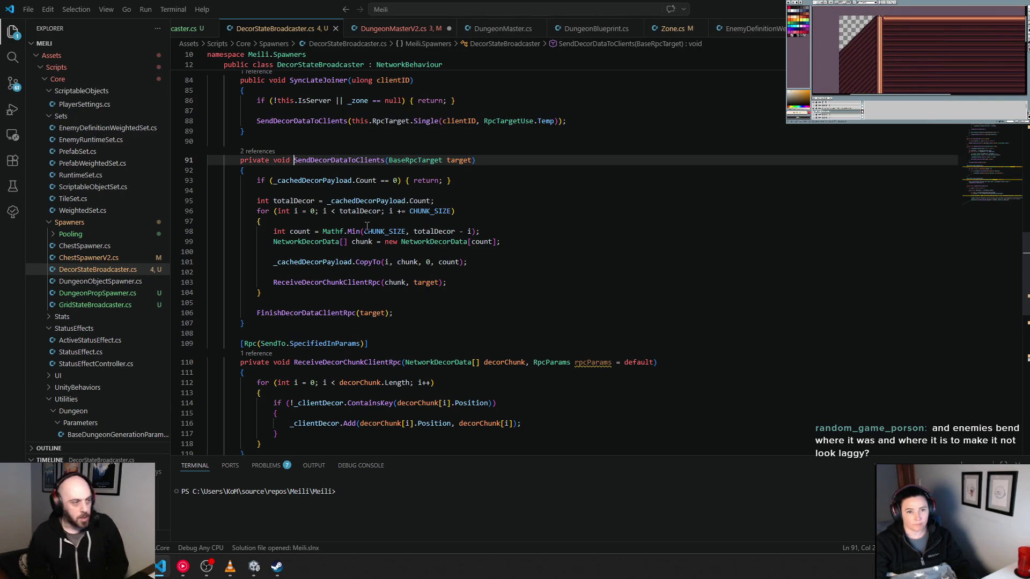
pyautogui.click(425, 213)
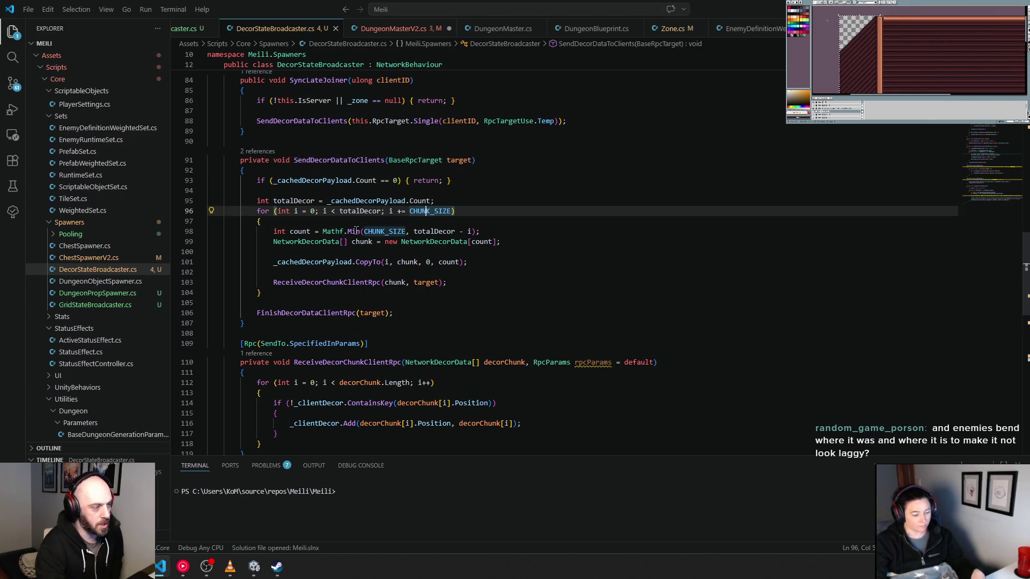
pyautogui.moveTo(274, 242); pyautogui.dragTo(518, 242)
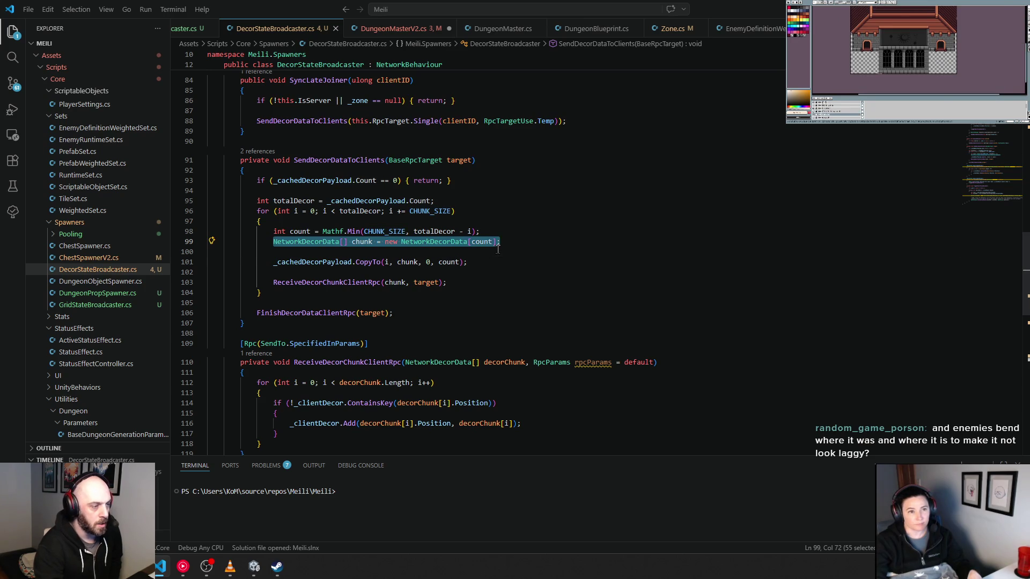
pyautogui.click(498, 249)
pyautogui.click(278, 262)
pyautogui.moveTo(277, 262); pyautogui.dragTo(491, 264)
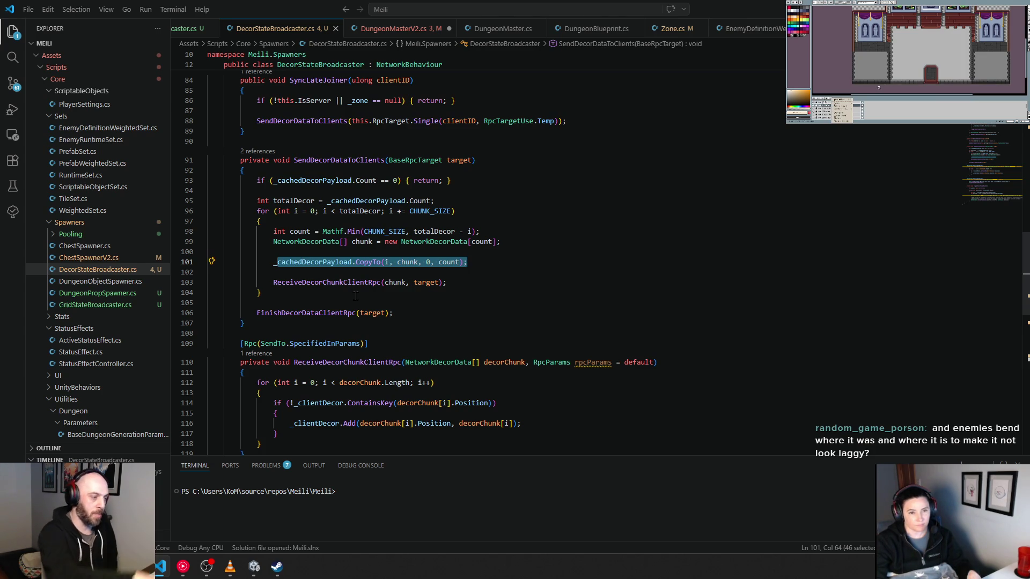
pyautogui.scroll(-4, 356, 295)
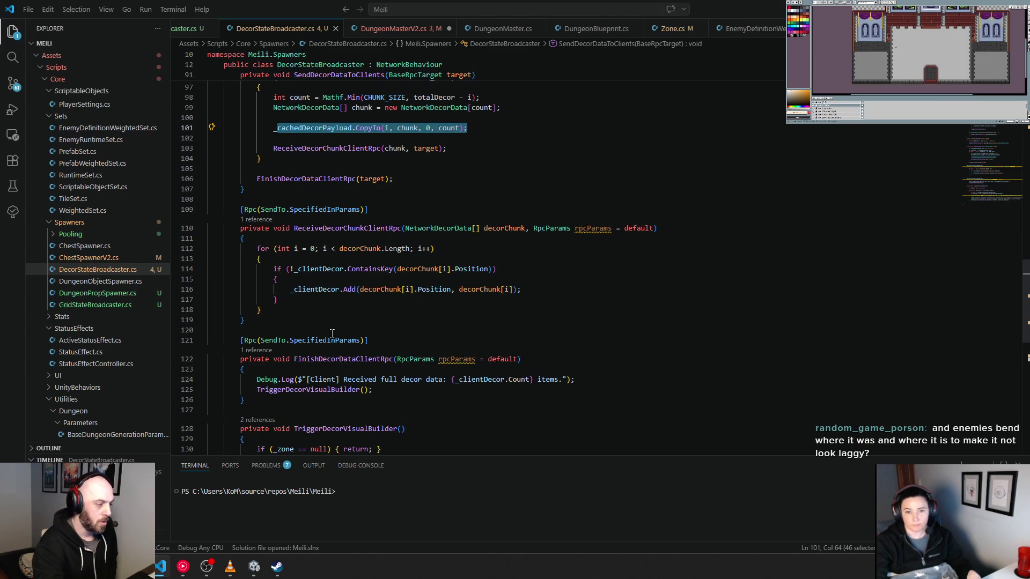
pyautogui.moveTo(282, 236)
pyautogui.mouseDown()
pyautogui.moveTo(279, 252)
pyautogui.moveTo(322, 292)
pyautogui.mouseUp()
pyautogui.moveTo(257, 249); pyautogui.dragTo(332, 303)
pyautogui.click(334, 309)
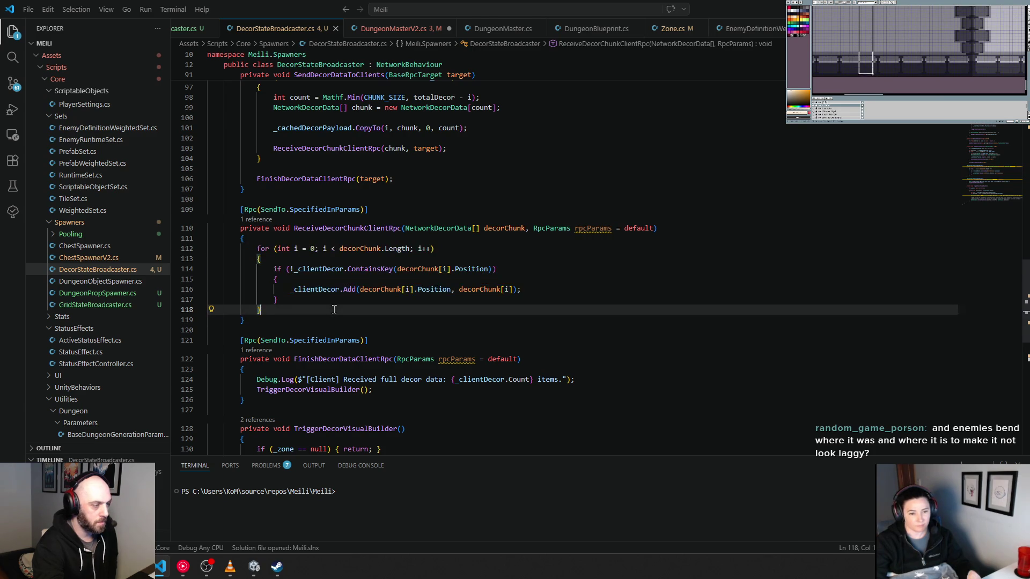
# Highlight the worldPos and InstantiateAsync lines in TriggerDecorVisualBuilder, then return to Unity.
pyautogui.scroll(-5, 326, 311)
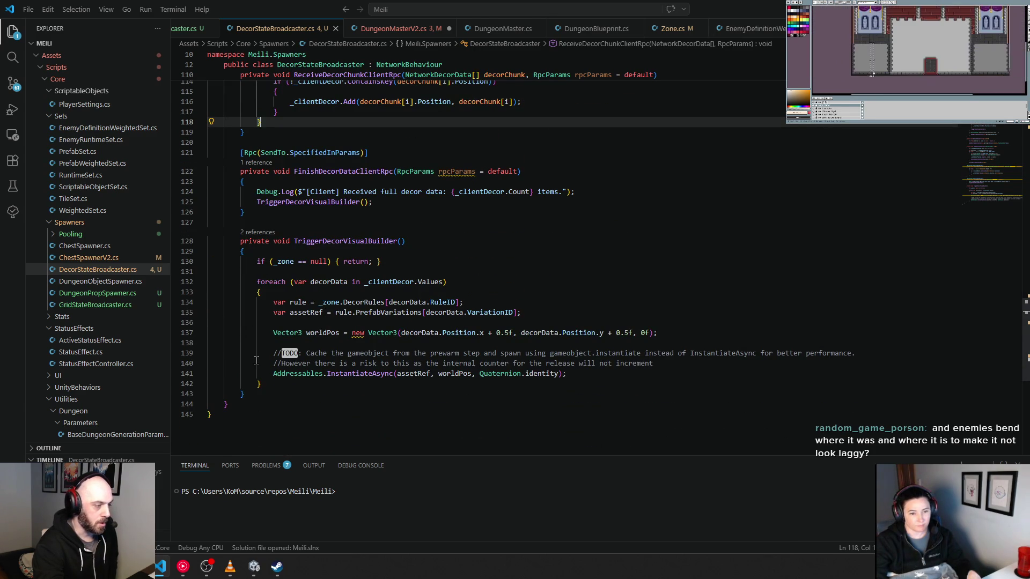
pyautogui.click(244, 394)
pyautogui.click(274, 333)
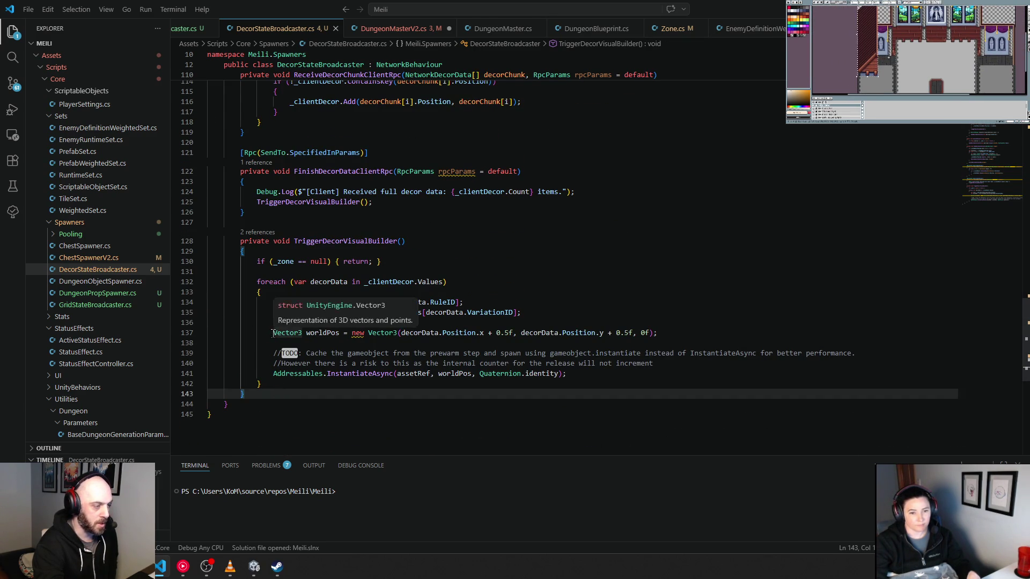
pyautogui.hotkey('shift', 'End')
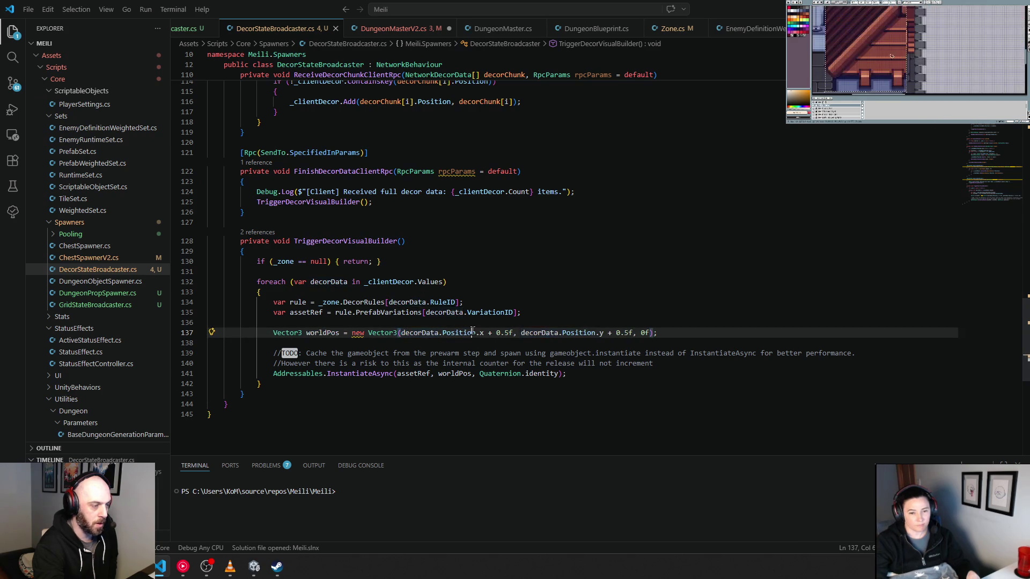
pyautogui.moveTo(306, 373); pyautogui.dragTo(594, 370)
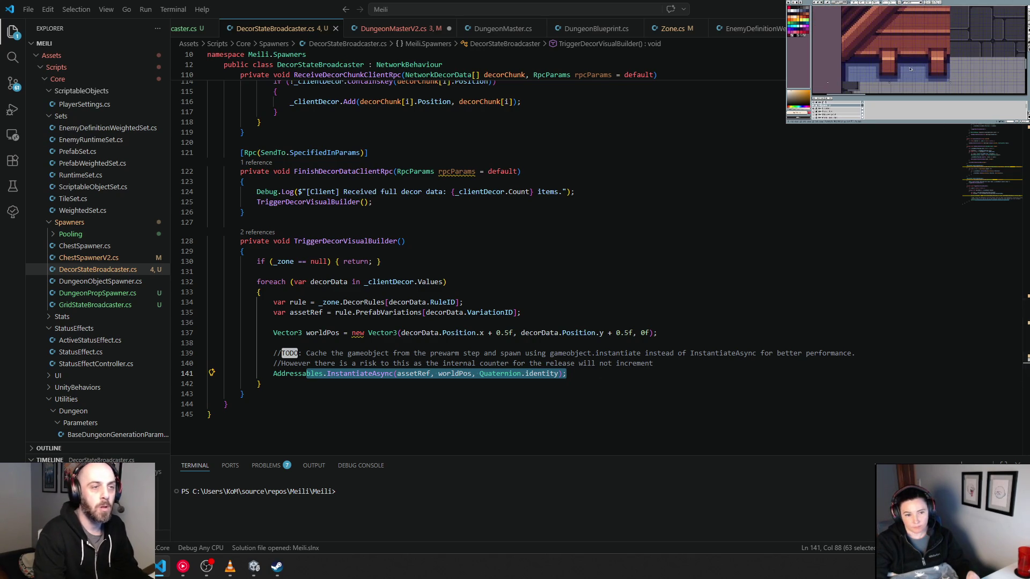
pyautogui.hotkey('alt', 'Tab')
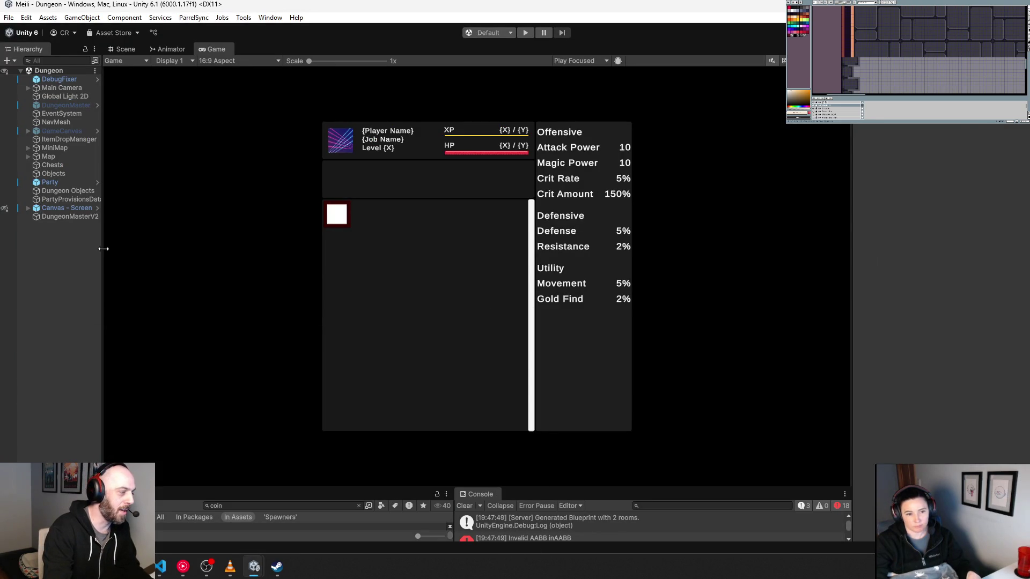
# Enlarge the Hierarchy and Project panels and change the Project search from 'coin' to 'enemy'.
pyautogui.moveTo(103, 249)
pyautogui.mouseDown()
pyautogui.moveTo(156, 247)
pyautogui.moveTo(141, 251)
pyautogui.mouseUp()
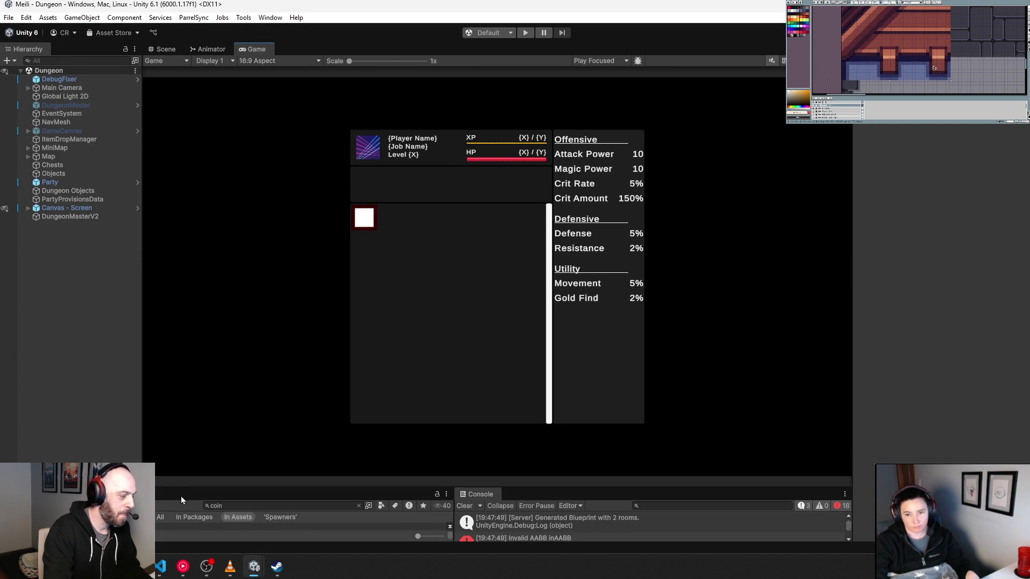
pyautogui.moveTo(182, 489); pyautogui.dragTo(181, 346)
pyautogui.doubleClick(231, 365)
pyautogui.write('er')
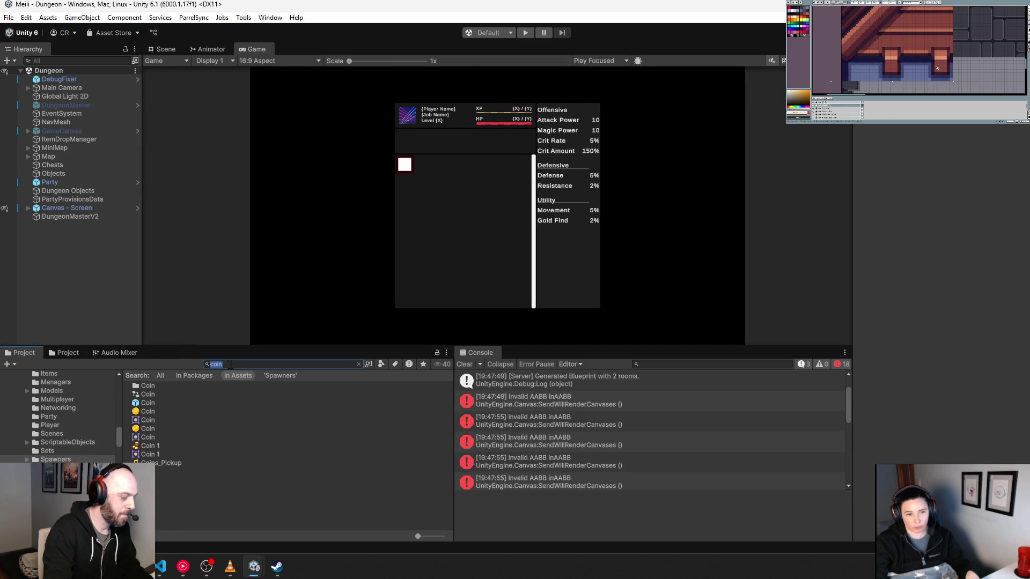
pyautogui.press('BackSpace')
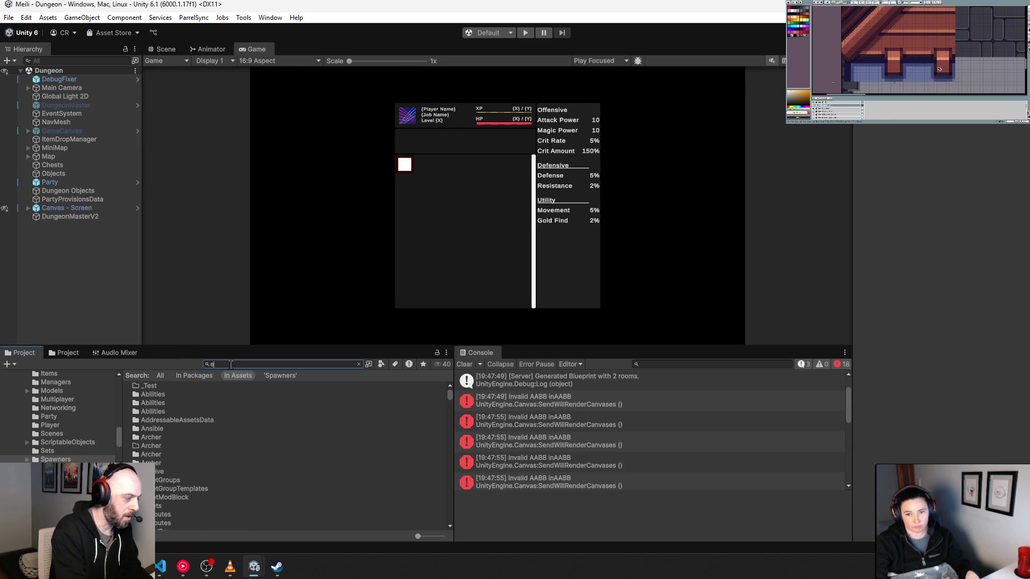
pyautogui.write('nemy')
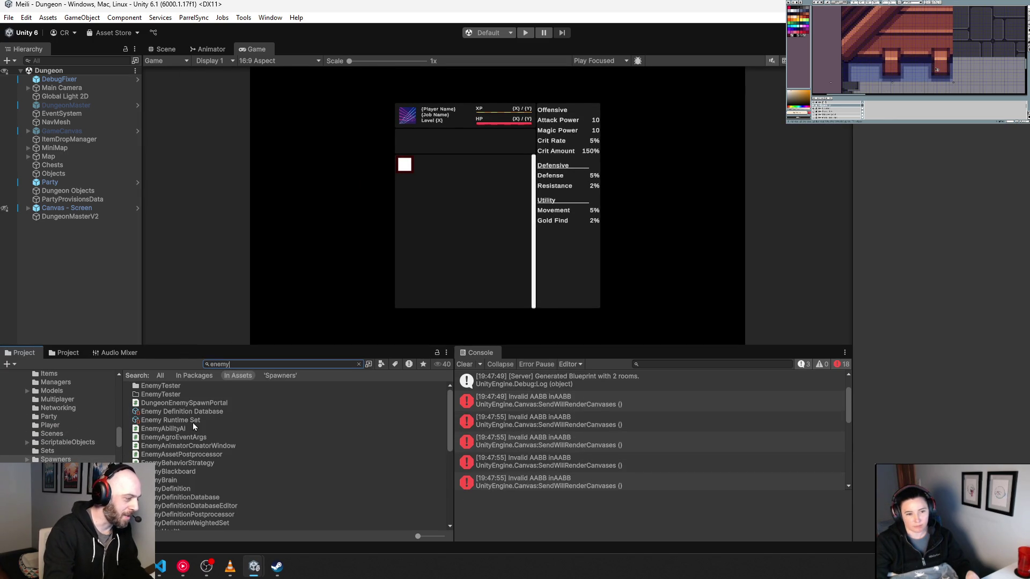
# Open the EnemyShell prefab, widen the Inspector and expand its Network Transform settings.
pyautogui.scroll(-5, 193, 424)
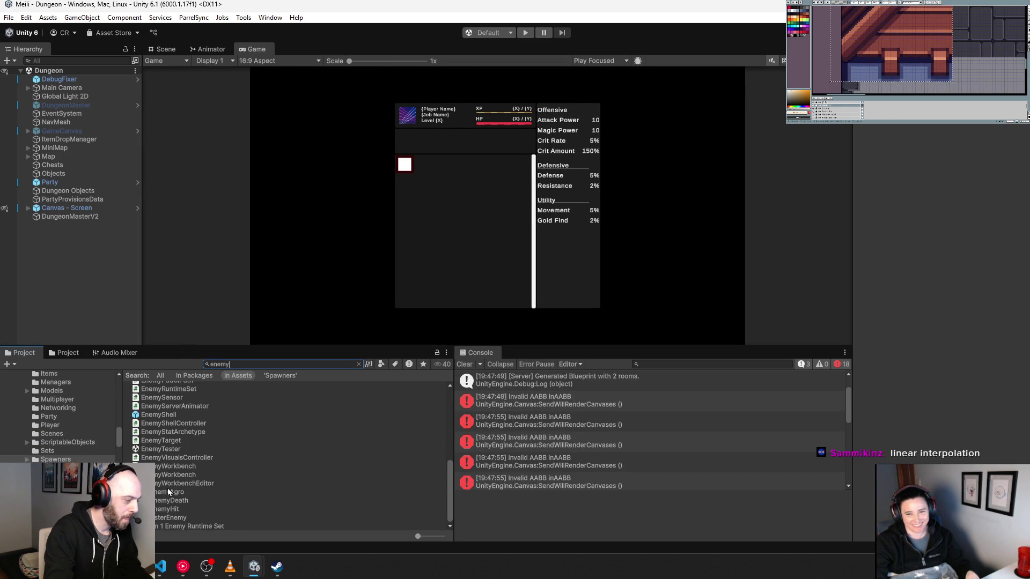
pyautogui.doubleClick(171, 415)
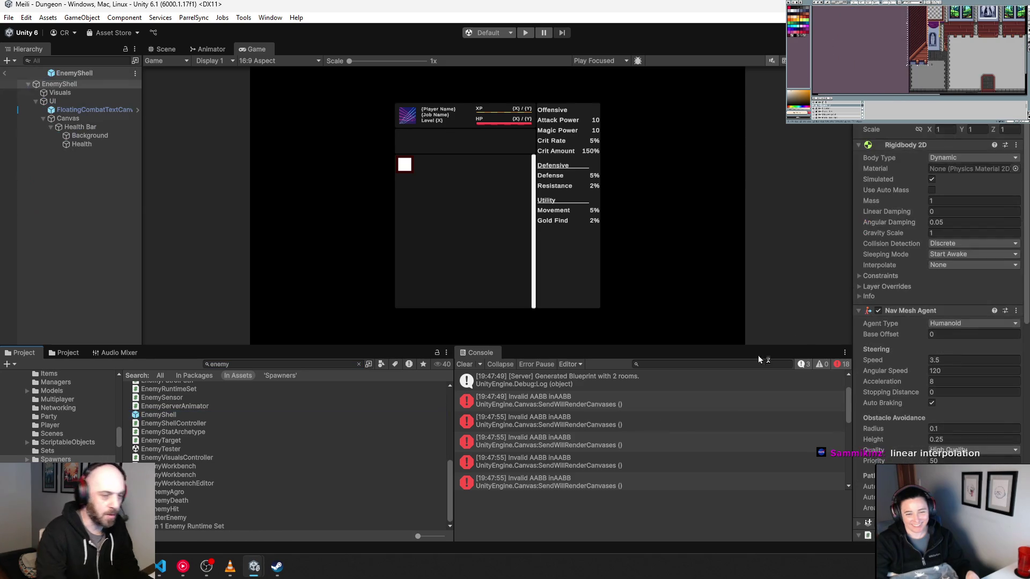
pyautogui.moveTo(852, 258); pyautogui.dragTo(498, 254)
pyautogui.scroll(-5, 588, 252)
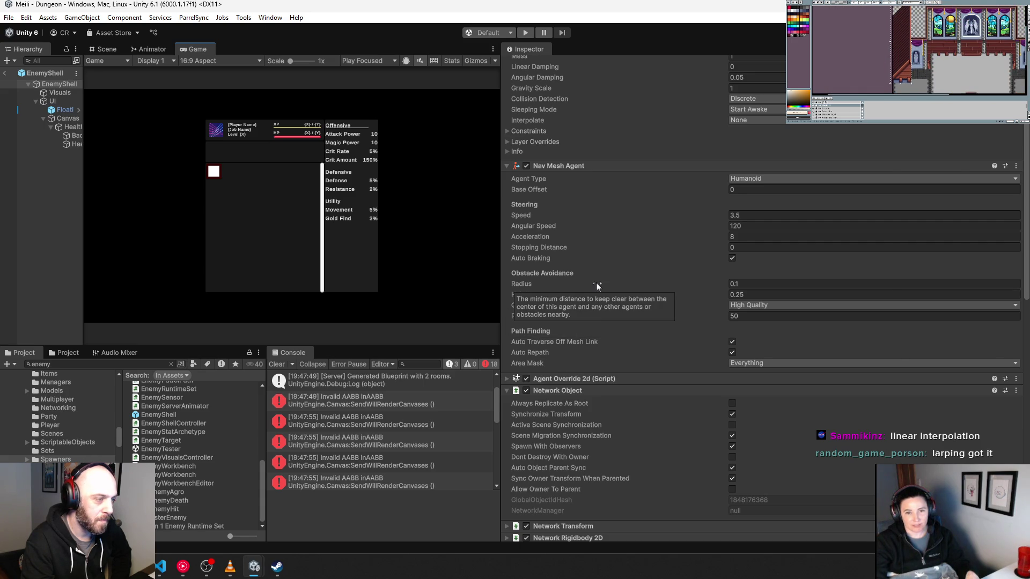
pyautogui.scroll(-2, 596, 283)
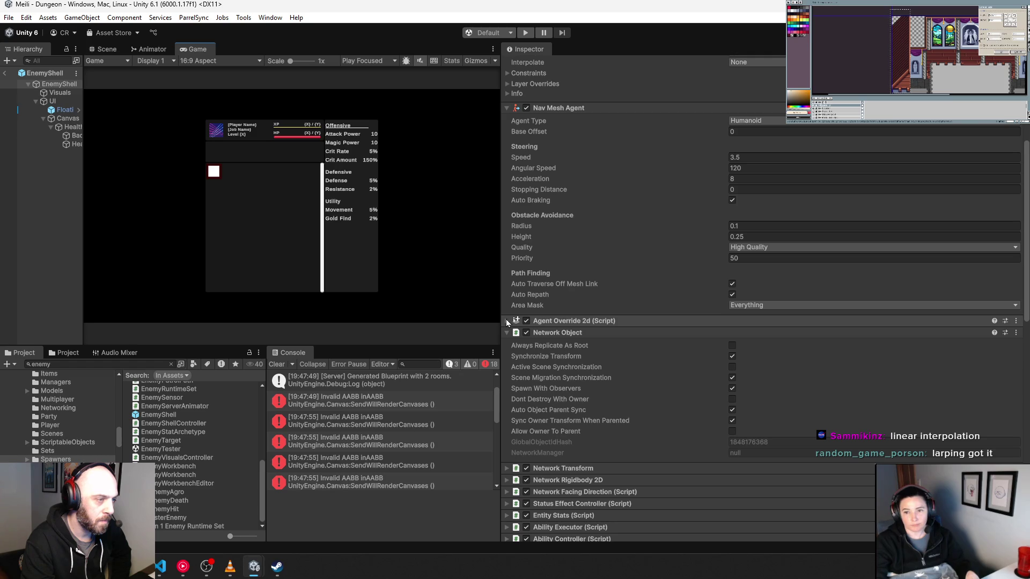
pyautogui.scroll(-2, 523, 446)
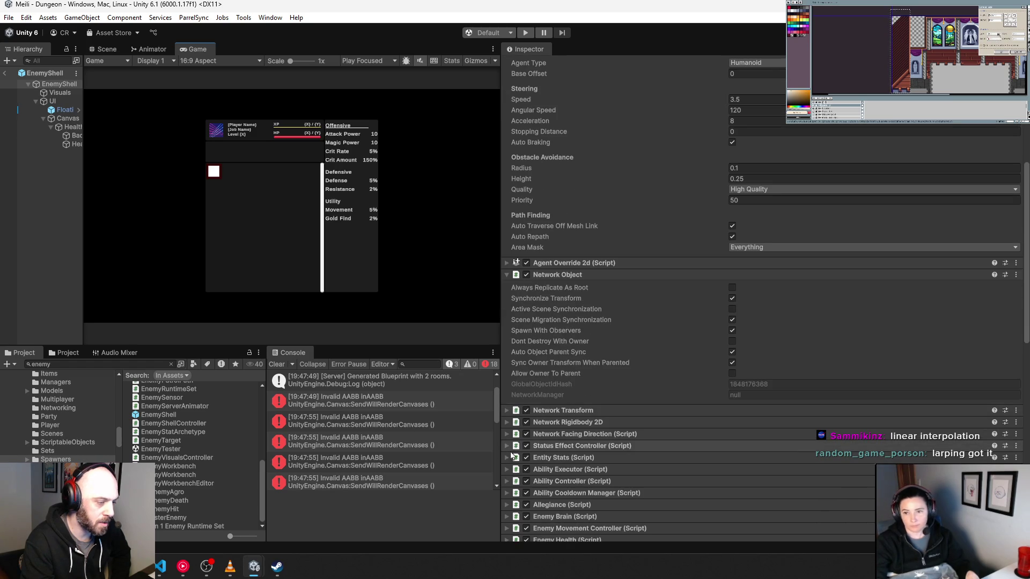
pyautogui.click(507, 411)
pyautogui.scroll(-8, 594, 414)
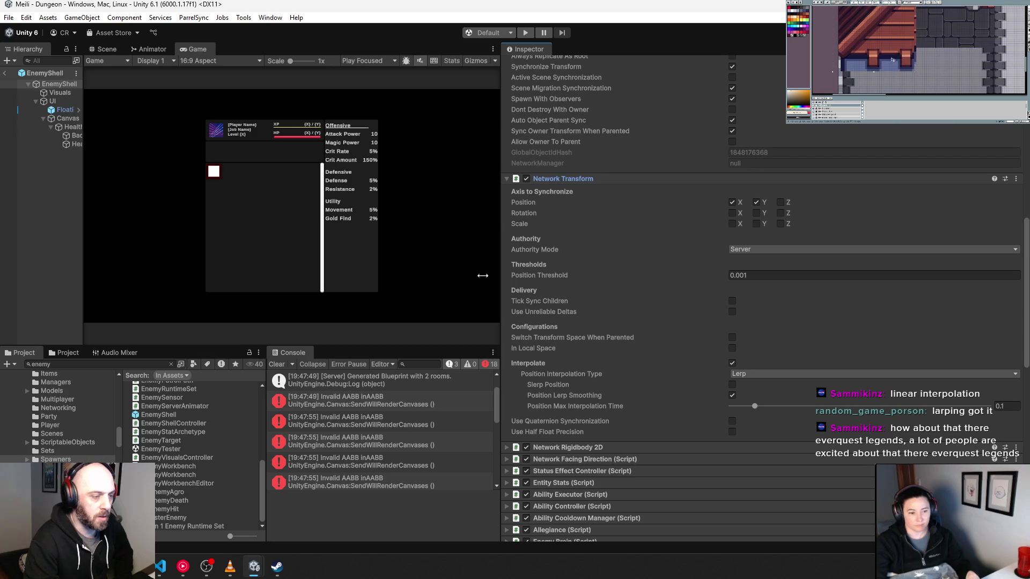
pyautogui.moveTo(675, 253)
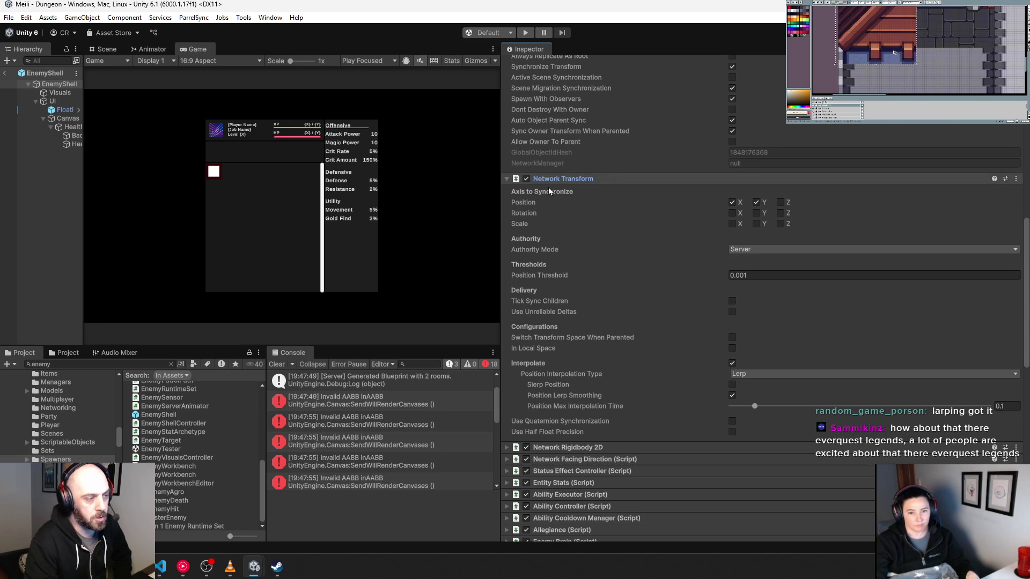
pyautogui.click(757, 203)
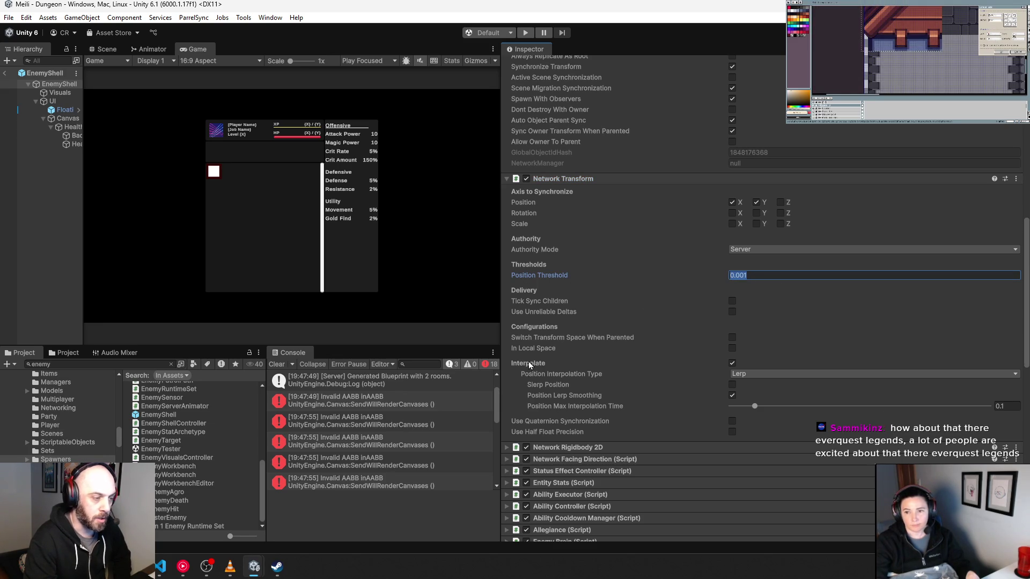
pyautogui.click(768, 373)
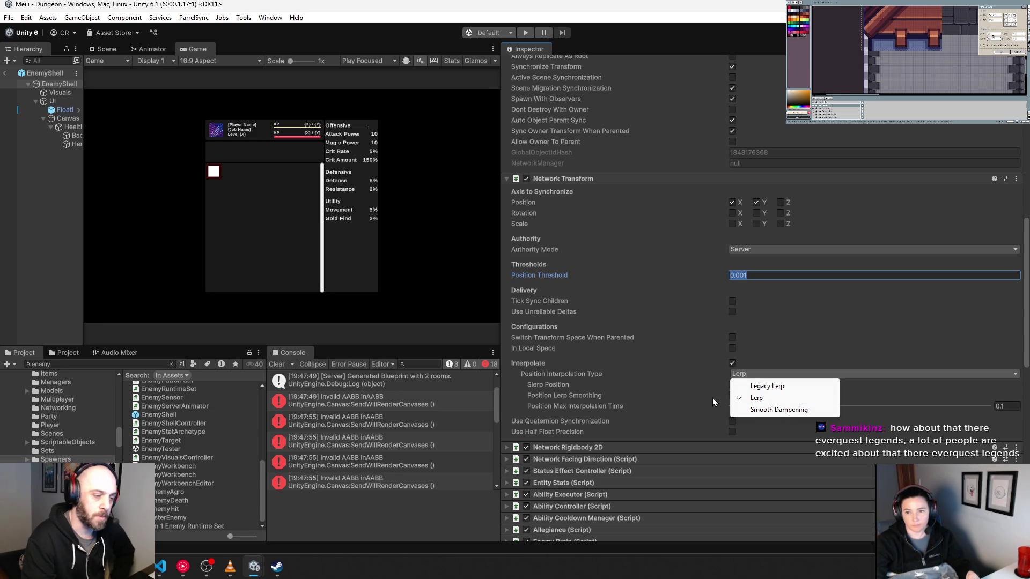
pyautogui.click(585, 372)
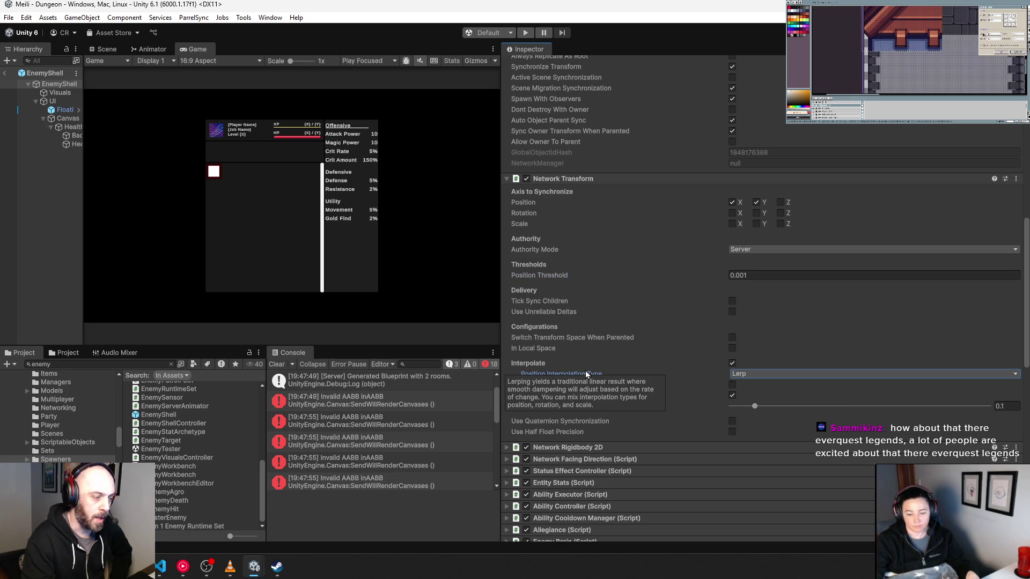
pyautogui.moveTo(568, 411)
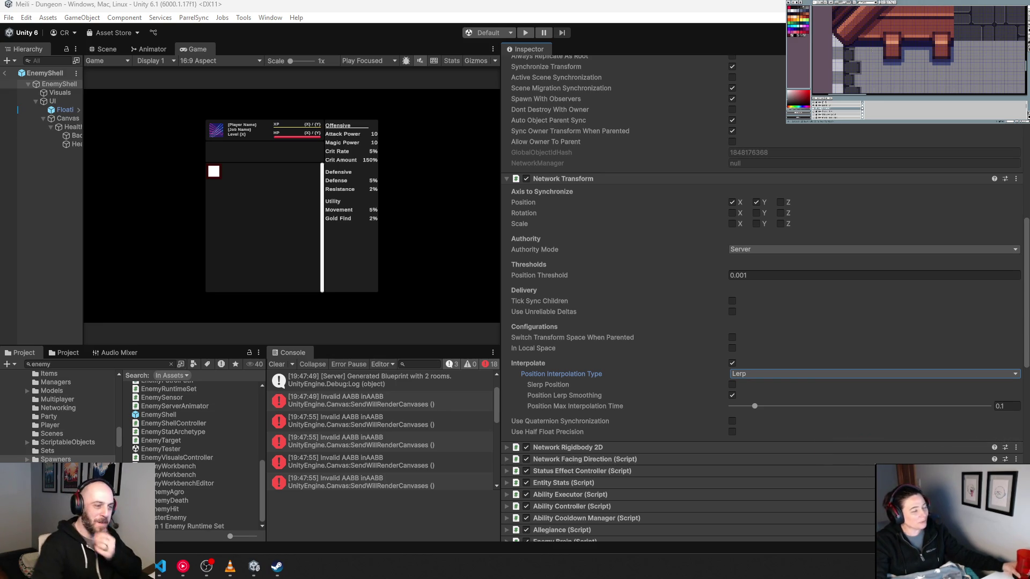
pyautogui.moveTo(501, 279); pyautogui.dragTo(801, 270)
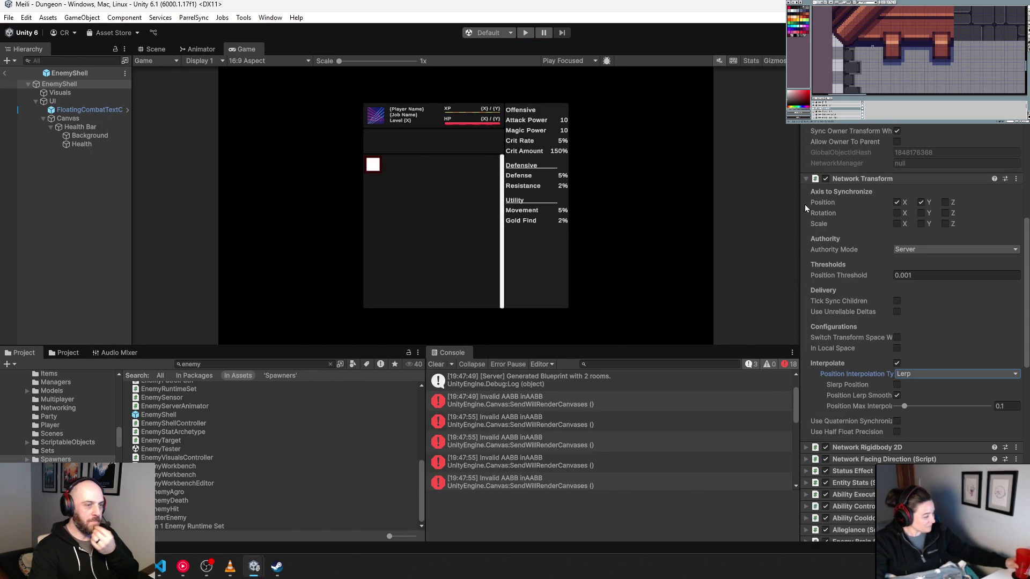
# Widen the Inspector across most of the screen, leaving the Game view as a narrow strip.
pyautogui.moveTo(801, 205); pyautogui.dragTo(382, 220)
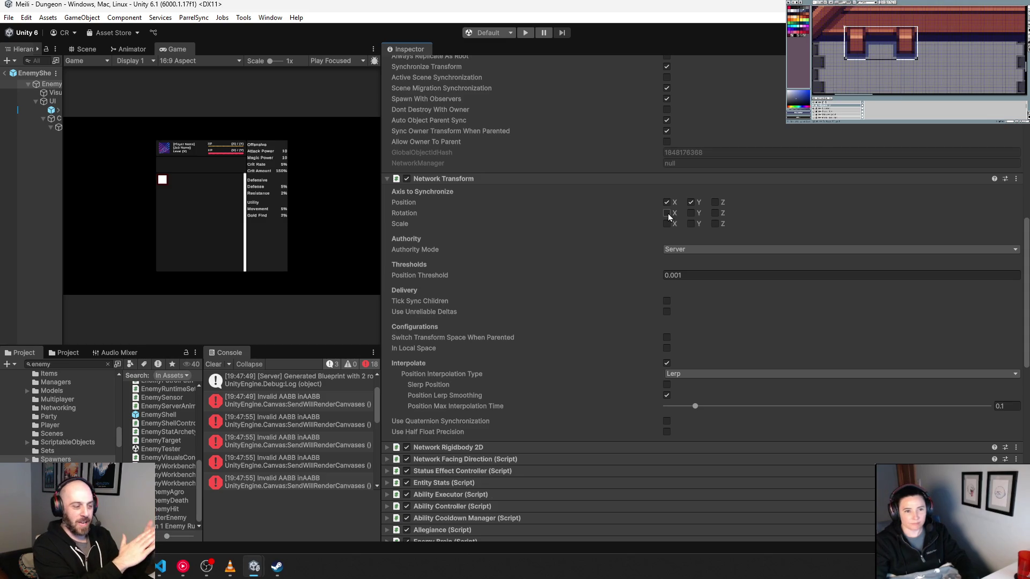
# Scroll the Inspector back to the top and narrow it to a slim side panel.
pyautogui.scroll(-10, 519, 290)
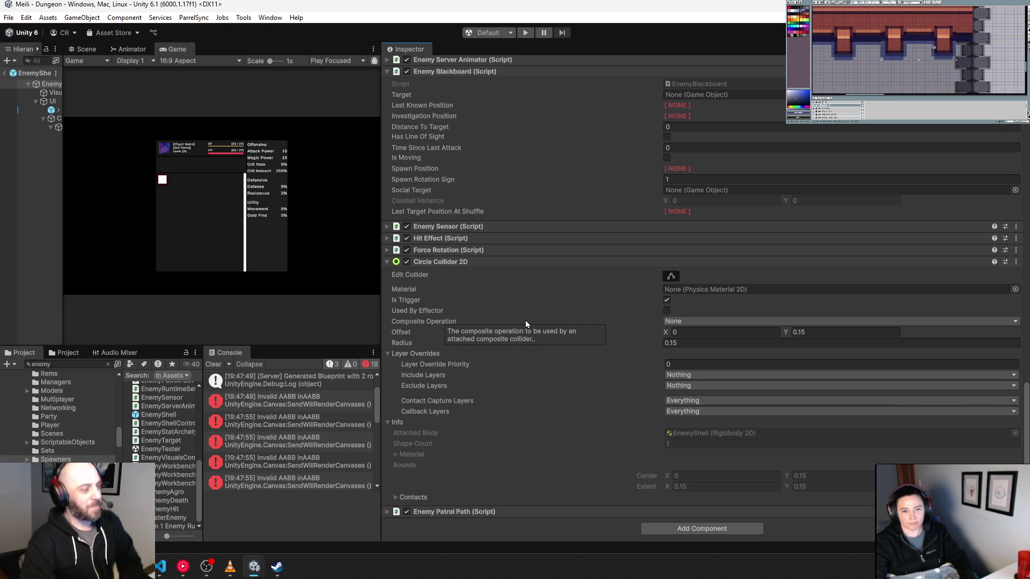
pyautogui.scroll(8, 519, 266)
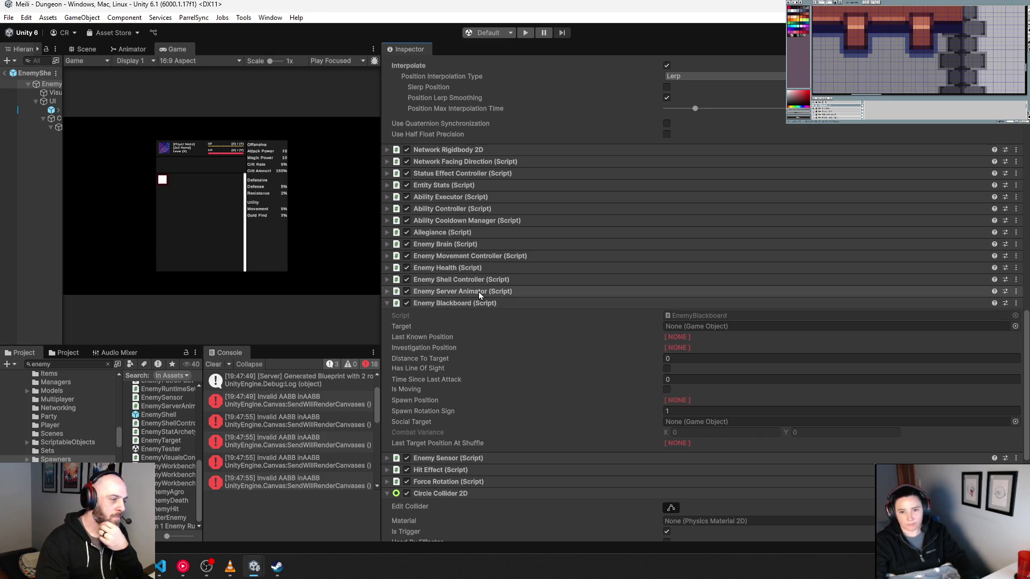
pyautogui.scroll(15, 478, 292)
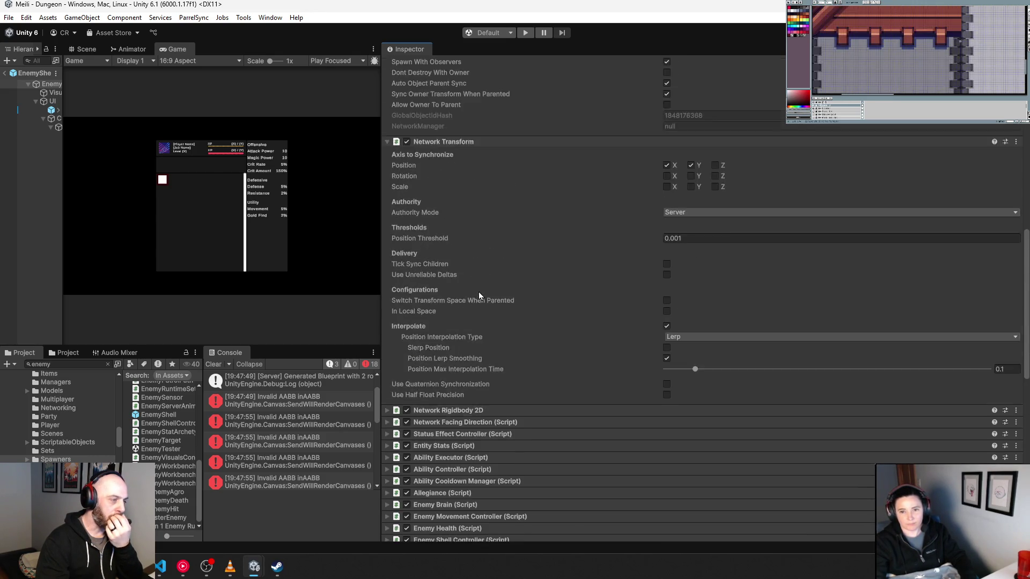
pyautogui.scroll(8, 479, 292)
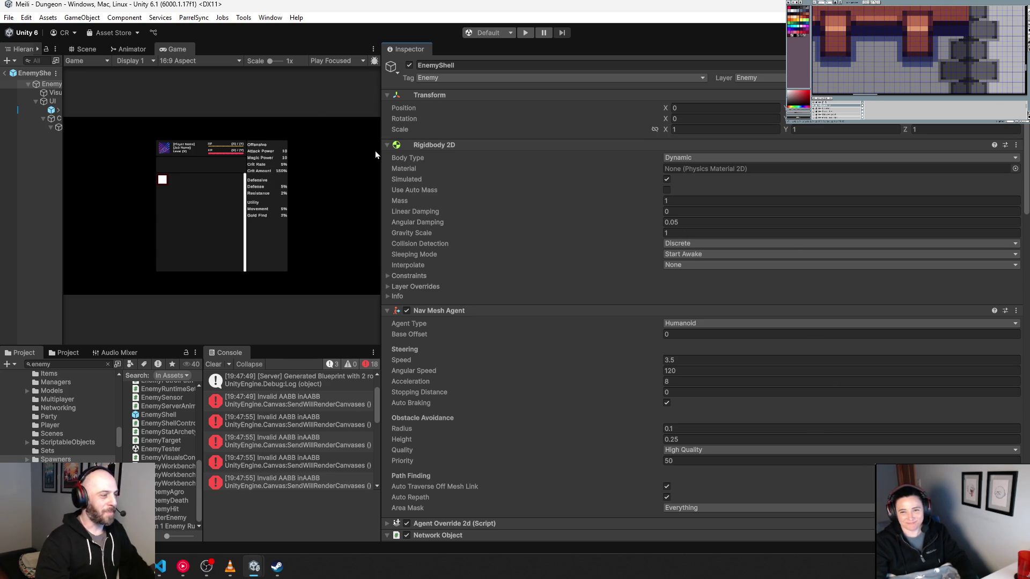
pyautogui.moveTo(379, 152); pyautogui.dragTo(864, 161)
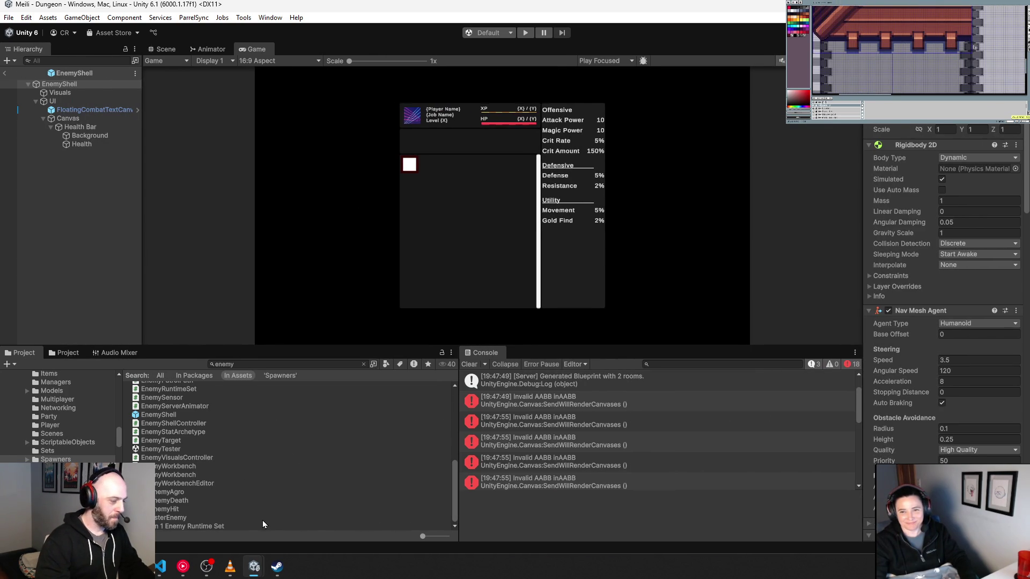
# Bring VS Code forward with DecorStateBroadcaster.cs shown from the top.
pyautogui.click(169, 572)
pyautogui.scroll(6, 557, 257)
pyautogui.scroll(20, 556, 256)
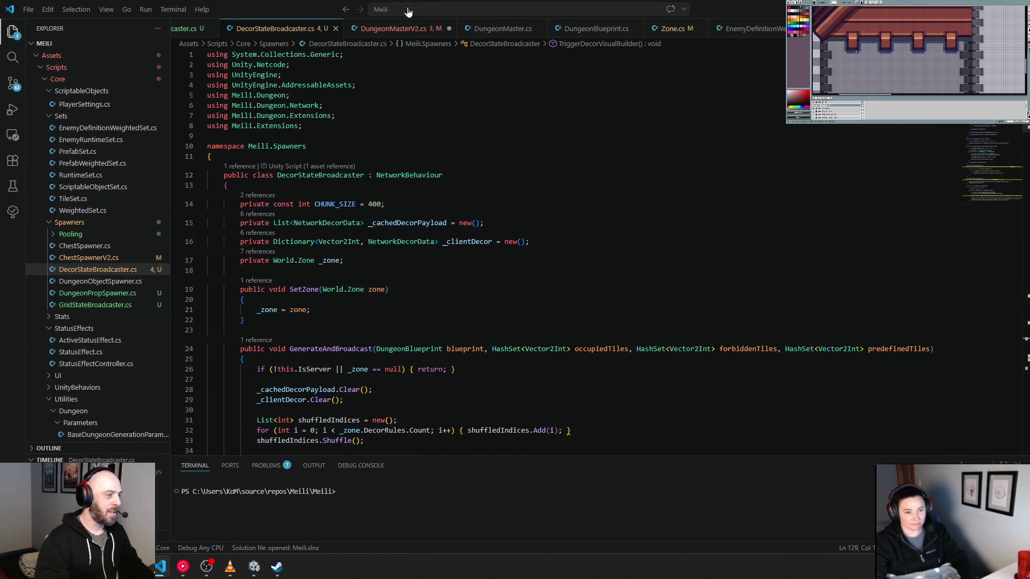
# In DungeonMasterV2.cs, initialise exitRoom to null in SpawnExit and save the file.
pyautogui.click(400, 28)
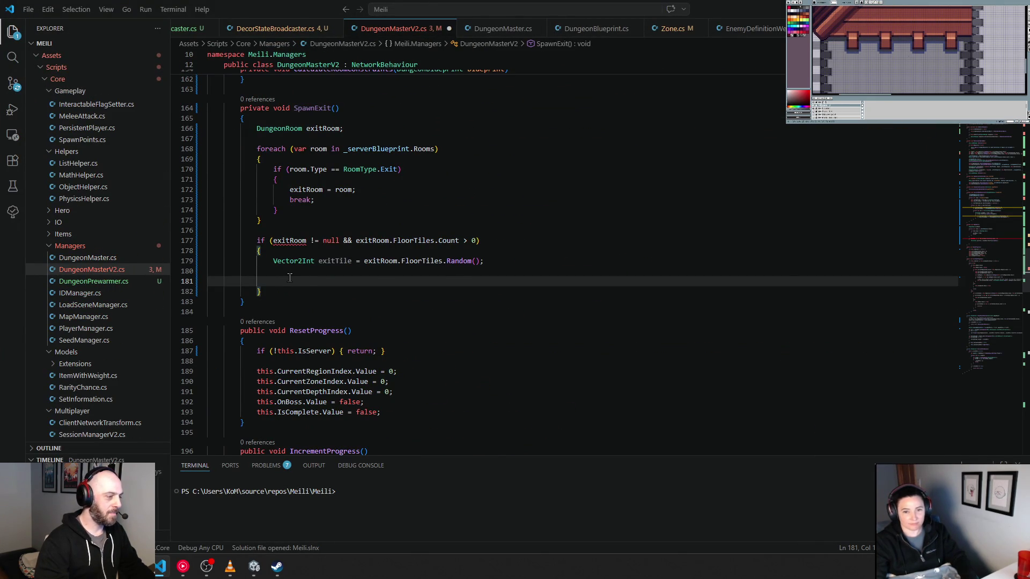
pyautogui.click(323, 127)
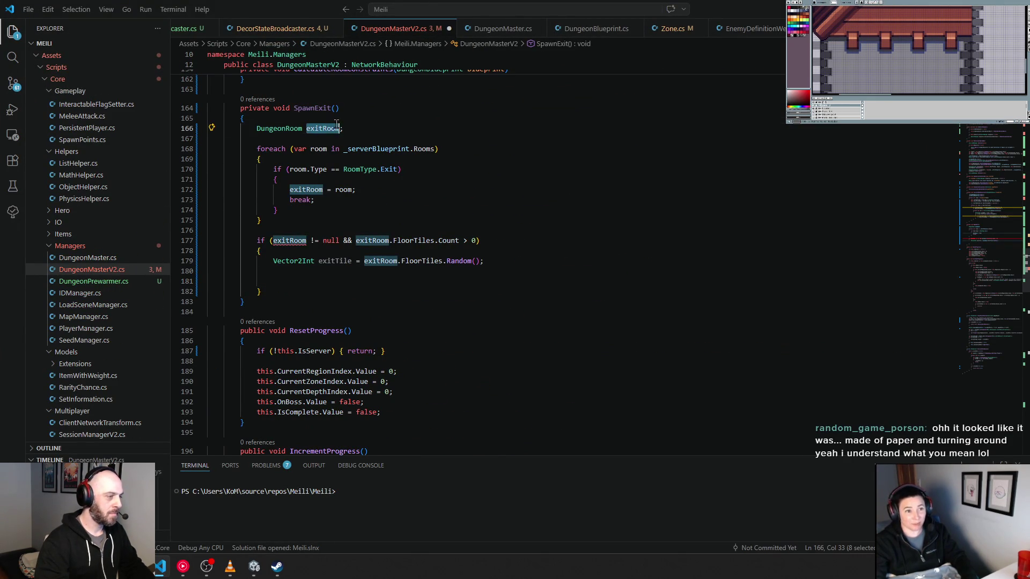
pyautogui.write('= null')
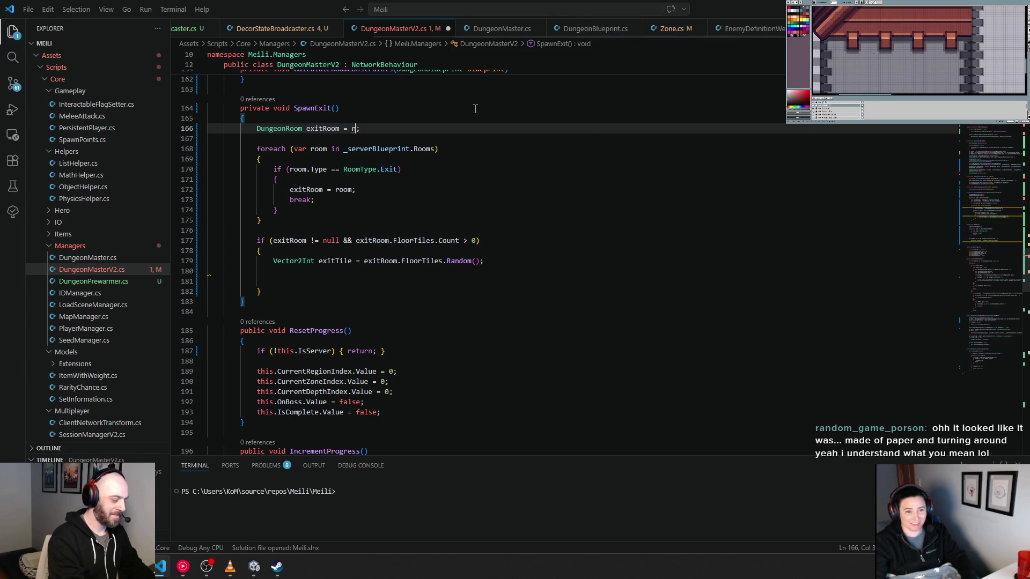
pyautogui.click(475, 108)
pyautogui.hotkey('ctrl', 's')
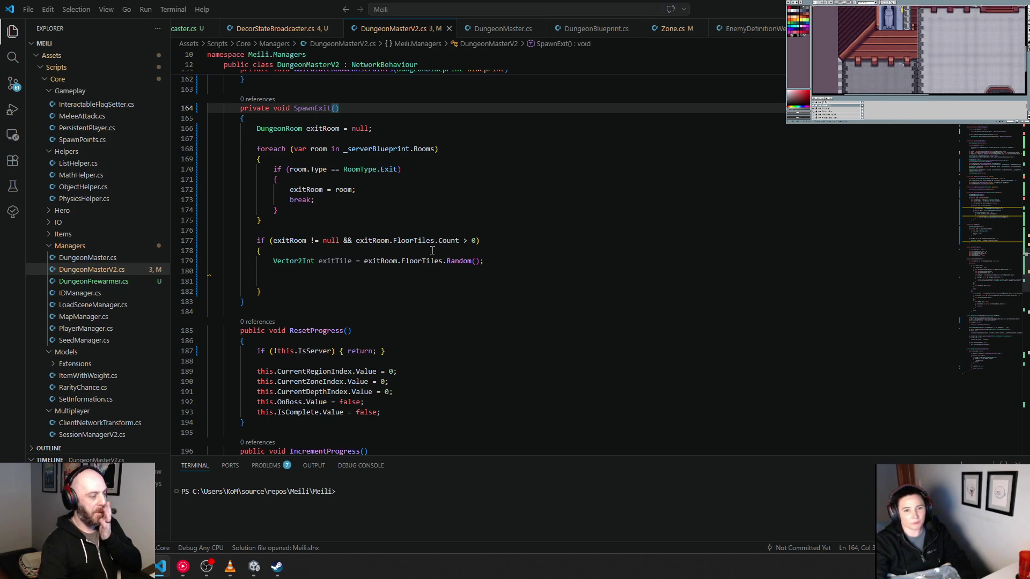
pyautogui.click(300, 283)
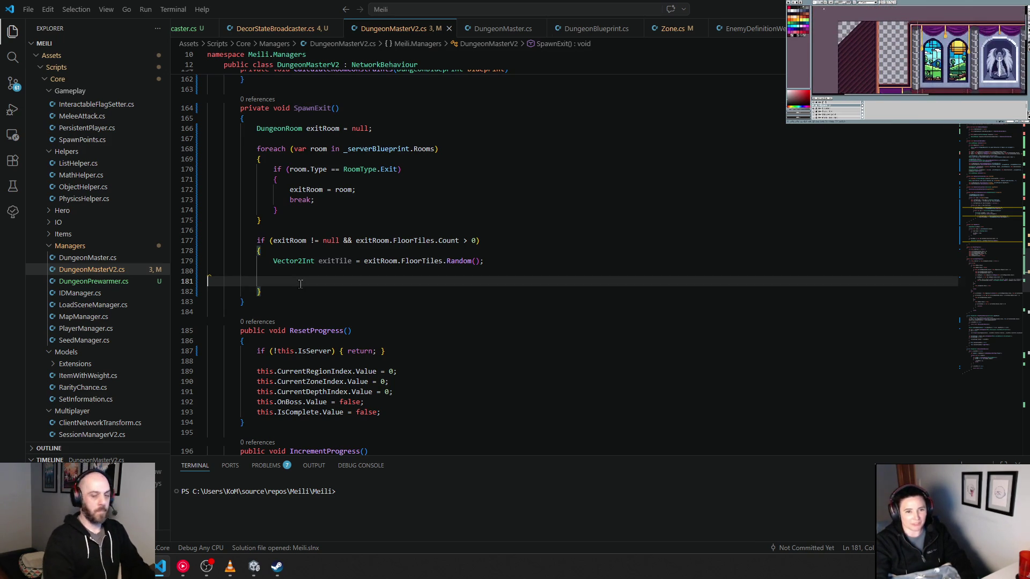
# Add a Vector2 worldPos line centring exitTile with a 0.5f x and y offset, using Copilot's suggestion.
pyautogui.press('Tab')
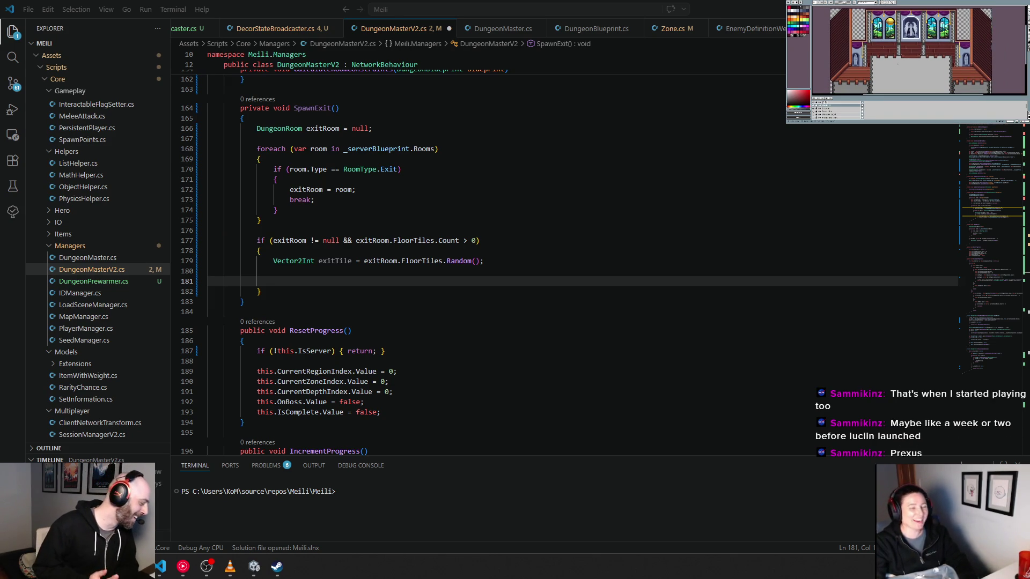
pyautogui.click(304, 281)
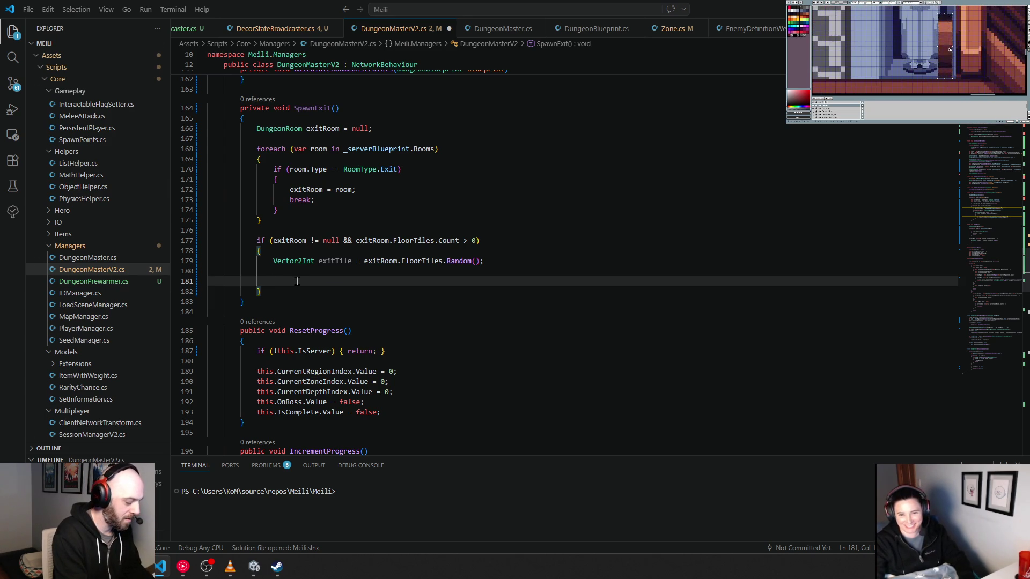
pyautogui.write('Vector2 worldPos')
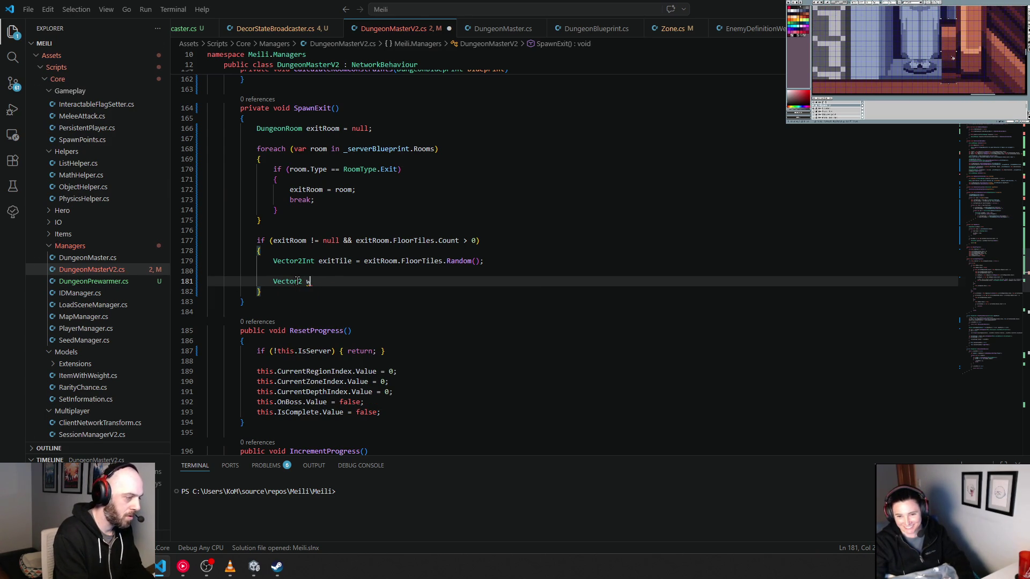
pyautogui.press('Tab')
pyautogui.press('Return')
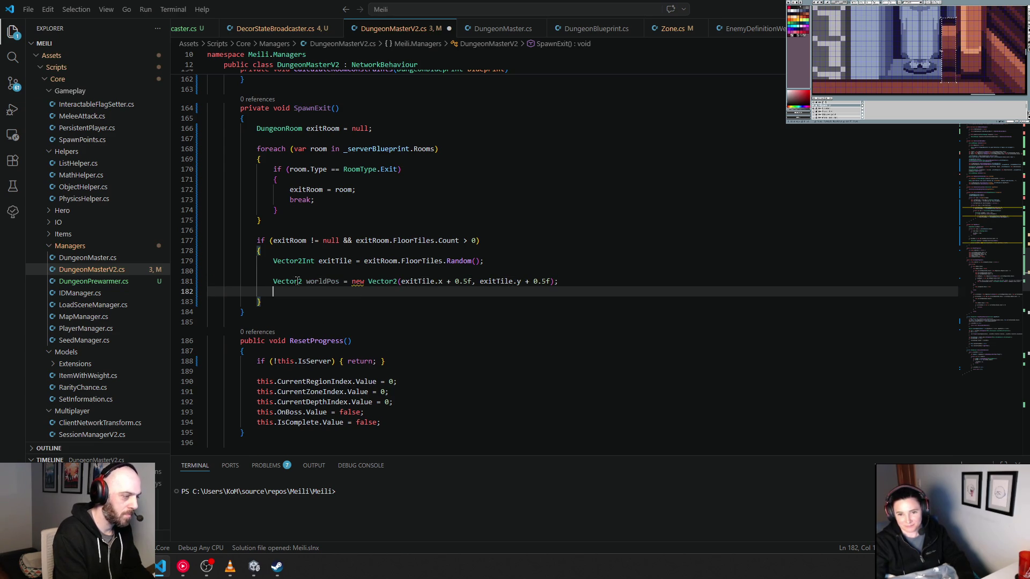
pyautogui.scroll(20, 296, 279)
# Duplicate the serialized ChestPrefab field declaration with its attribute.
pyautogui.scroll(20, 297, 273)
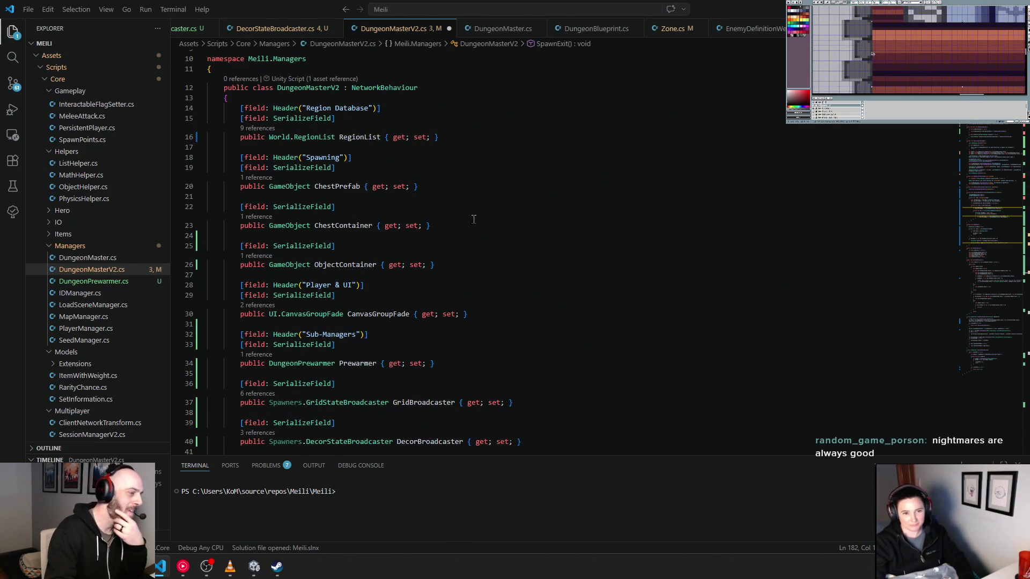
pyautogui.click(453, 265)
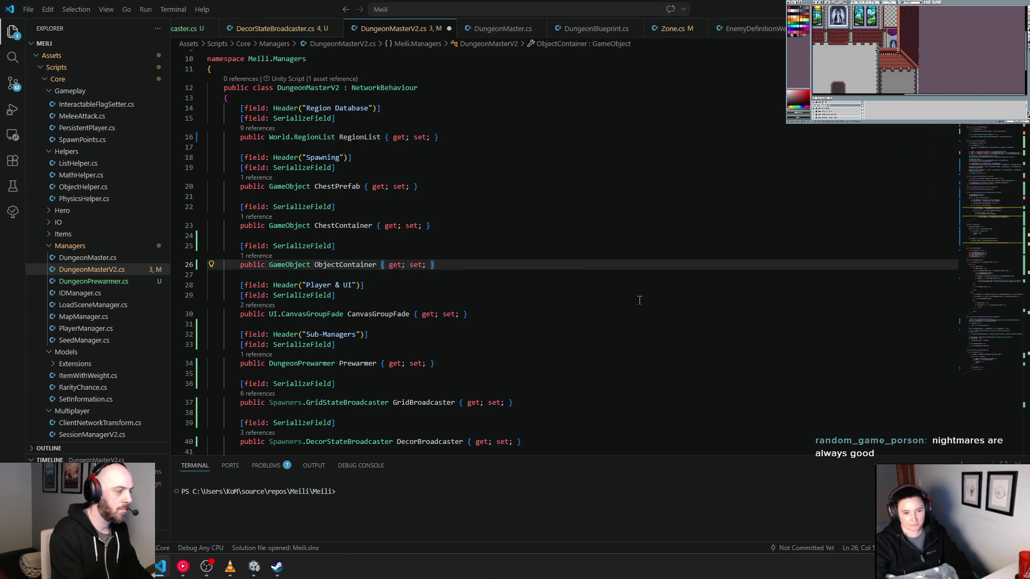
pyautogui.press('Up')
pyautogui.press('Up')
pyautogui.press('Up')
pyautogui.press('Down')
pyautogui.press('Down')
pyautogui.hotkey('shift', 'Up')
pyautogui.hotkey('shift', 'Up')
pyautogui.hotkey('shift', 'Home')
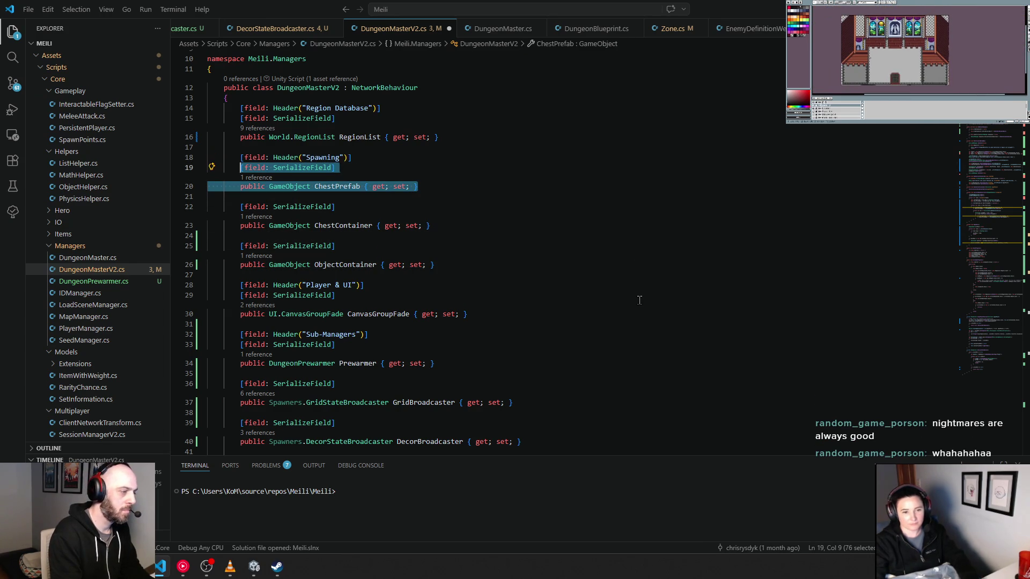
pyautogui.hotkey('ctrl', 'c')
pyautogui.hotkey('ctrl', 'shift', 'Return')
pyautogui.hotkey('ctrl', 'shift', 'Return')
pyautogui.hotkey('ctrl', 'v')
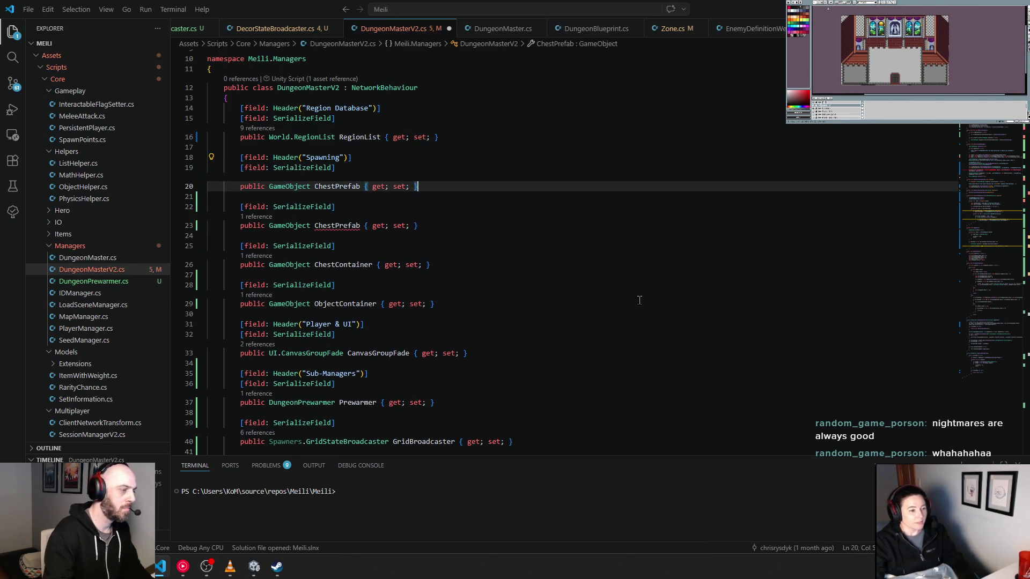
# Rename the copied field to ExitPrefab and save DungeonMasterV2.cs.
pyautogui.doubleClick(316, 185)
pyautogui.write('ExitPr')
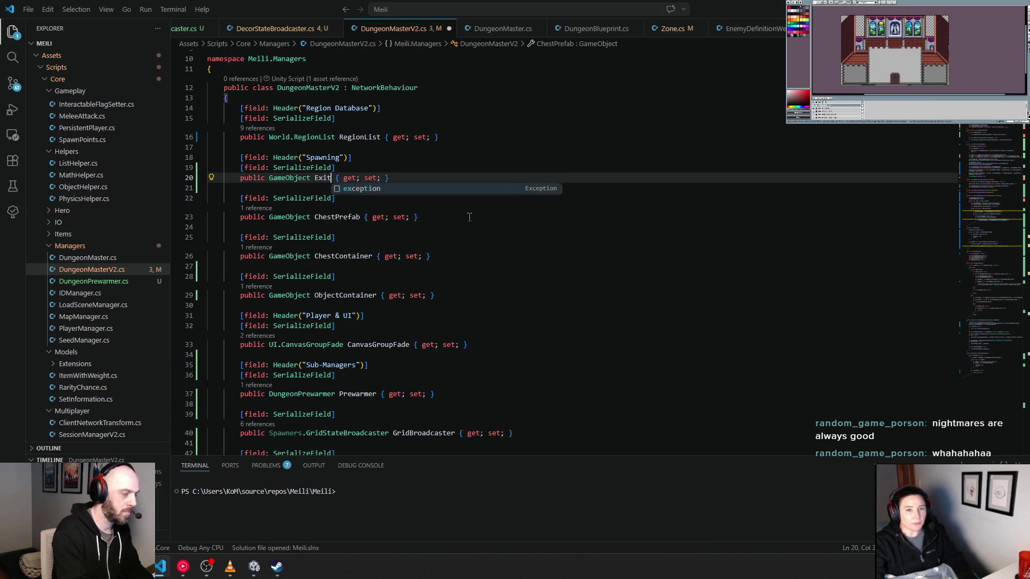
pyautogui.write('efab')
pyautogui.press('Down')
pyautogui.press('Down')
pyautogui.press('Down')
pyautogui.hotkey('ctrl', 's')
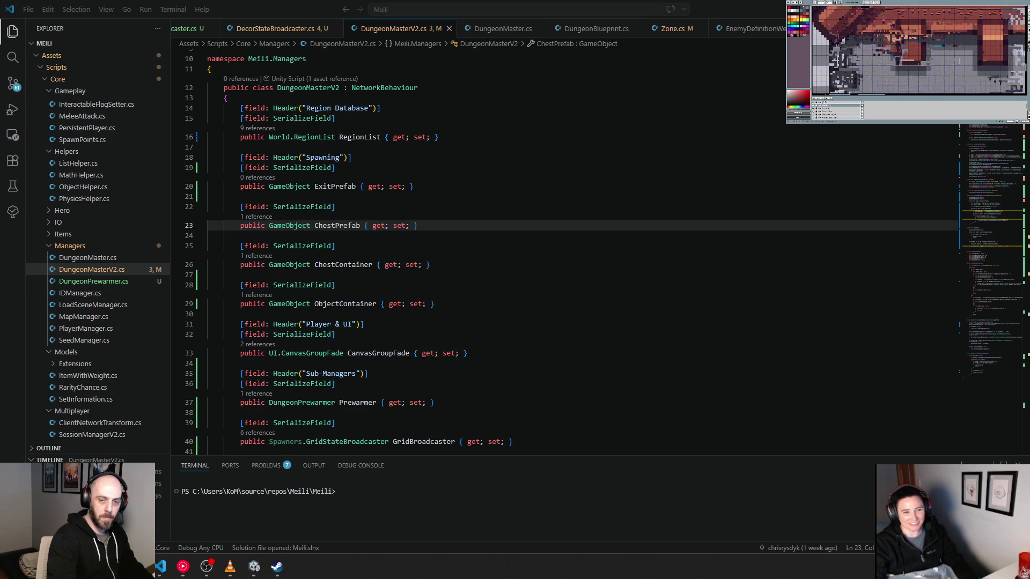
pyautogui.click(485, 308)
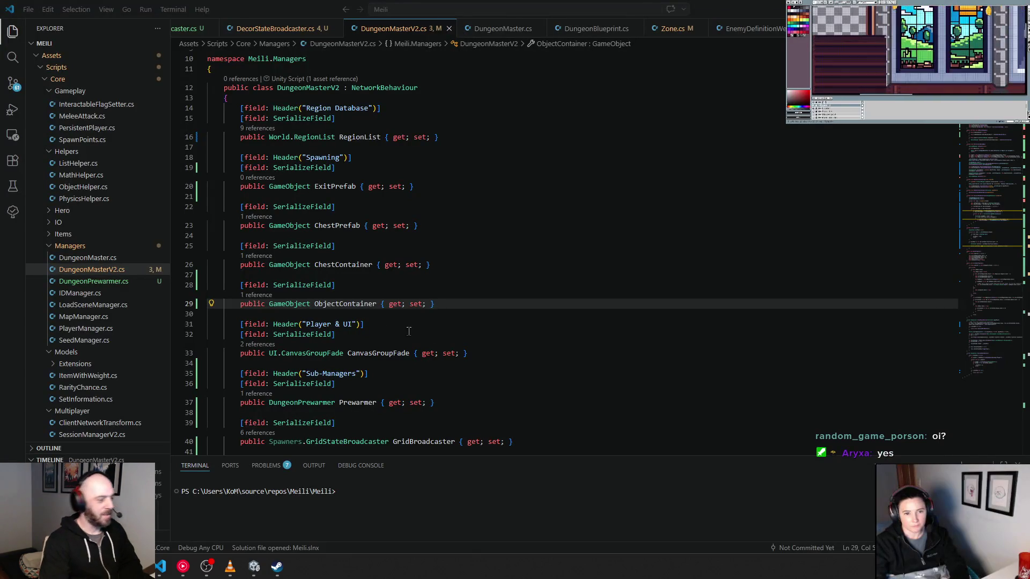
pyautogui.click(513, 316)
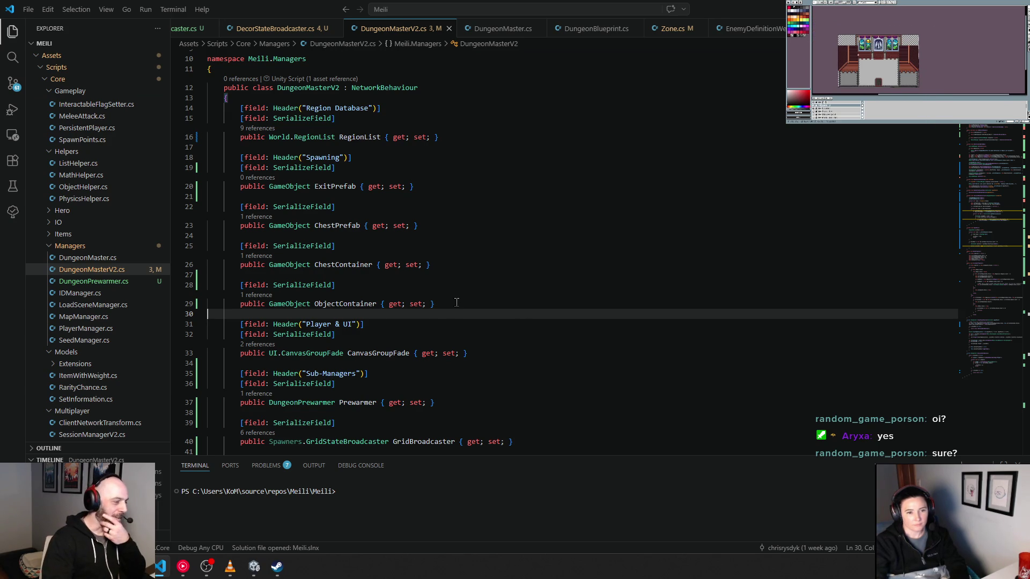
# Find the SpawnExit method, then place the caret after the GridBroadcaster call in OnAllClientsWarmedUp.
pyautogui.scroll(-18, 633, 241)
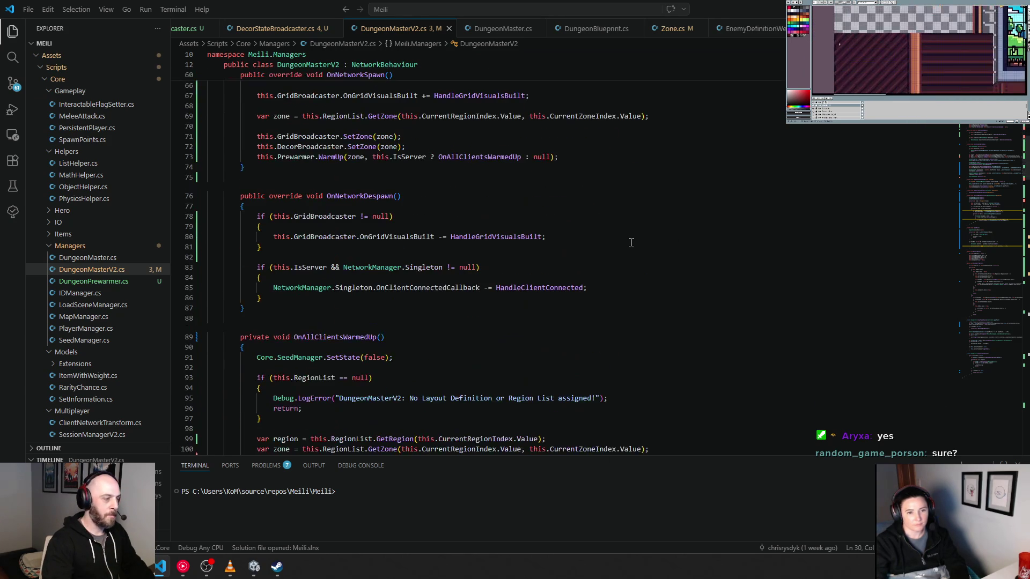
pyautogui.scroll(-10, 631, 242)
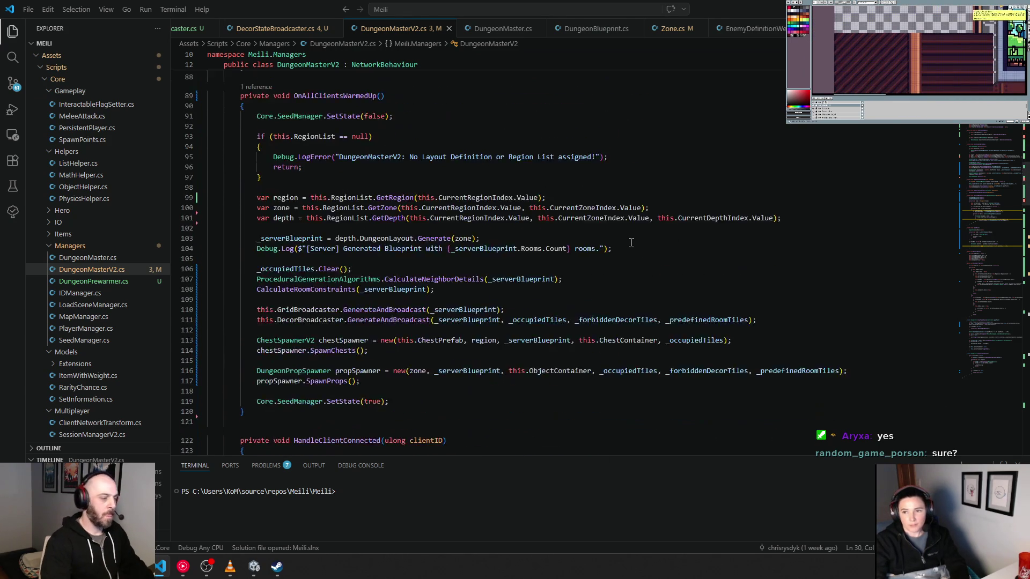
pyautogui.scroll(-20, 631, 242)
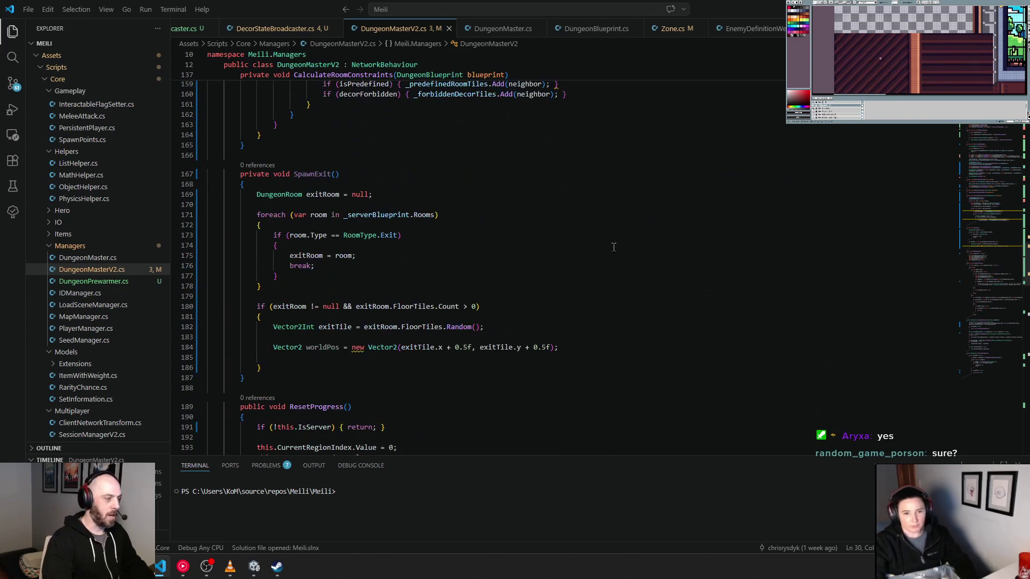
pyautogui.doubleClick(315, 175)
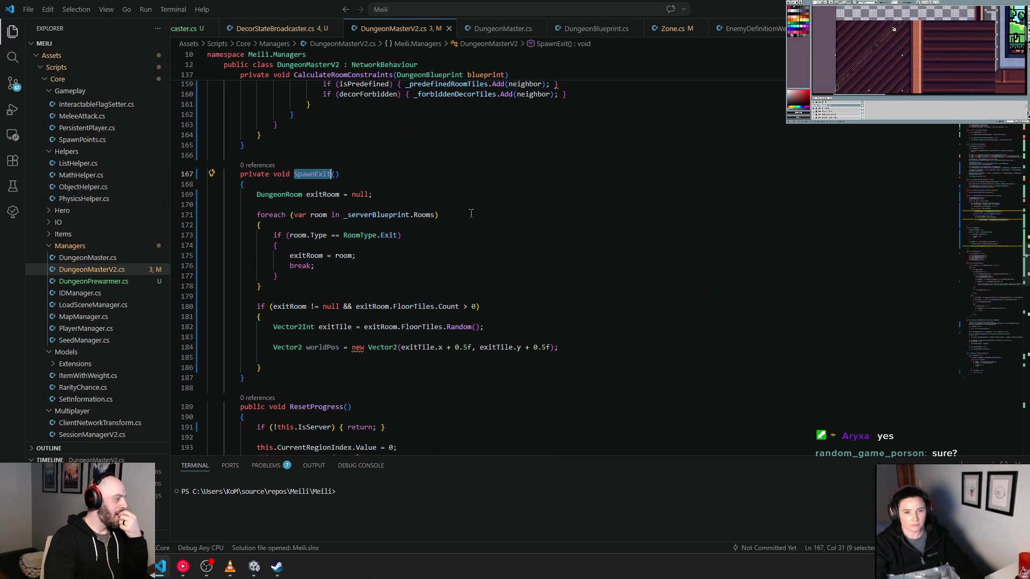
pyautogui.scroll(18, 466, 231)
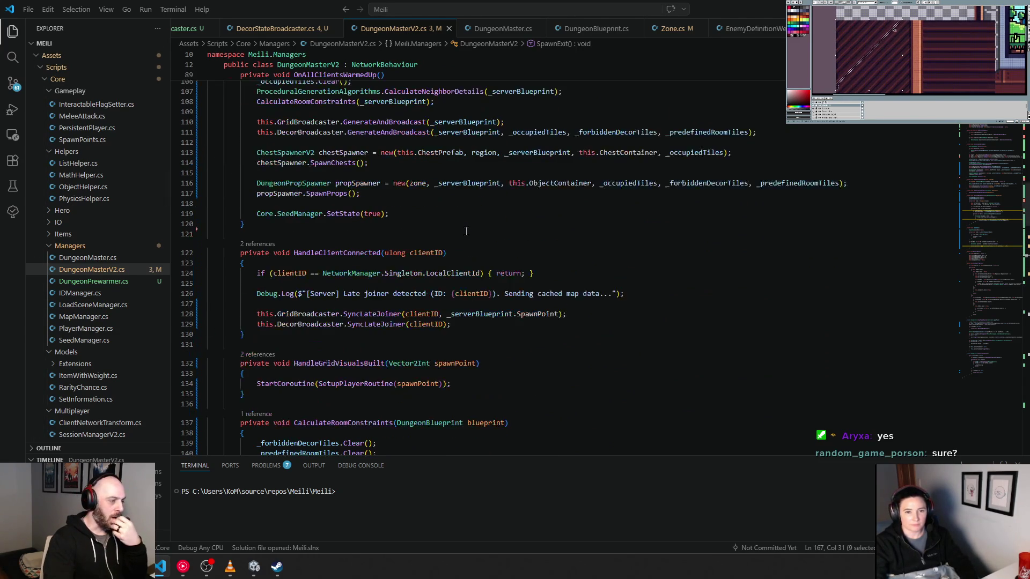
pyautogui.scroll(12, 466, 231)
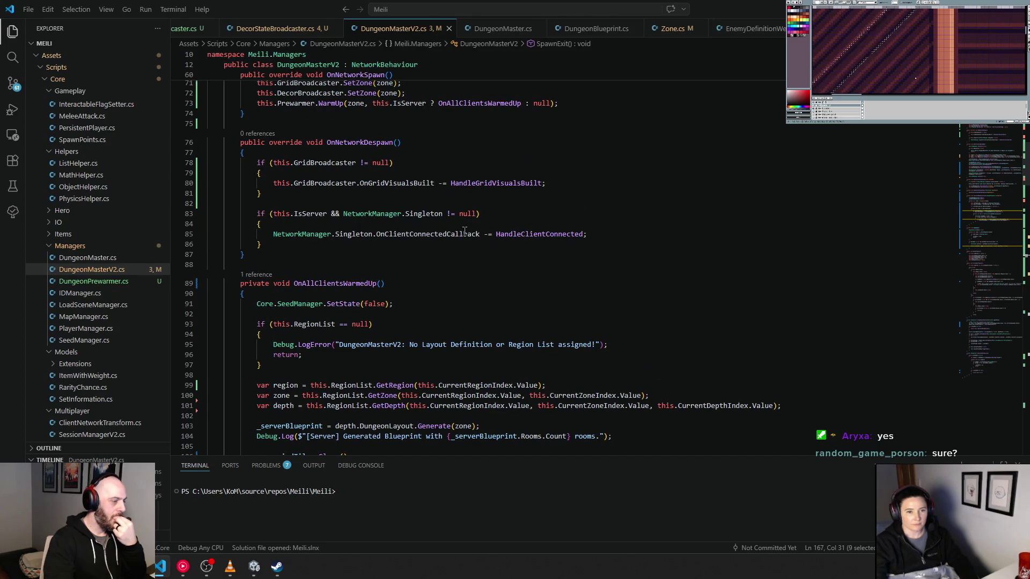
pyautogui.scroll(-5, 465, 232)
pyautogui.scroll(-3, 466, 234)
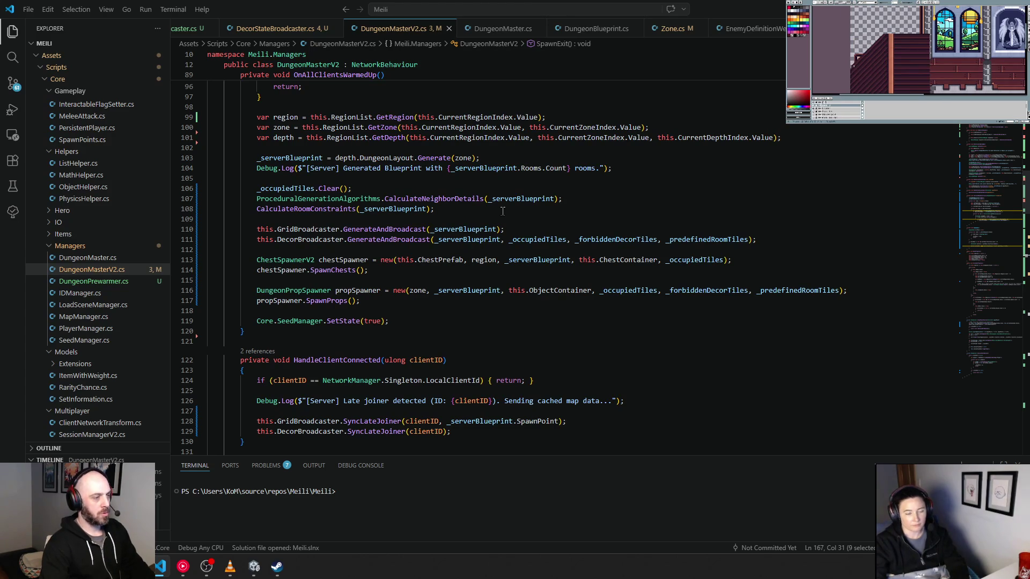
pyautogui.click(523, 229)
# Insert a SpawnExit(); call after the grid broadcast and jump to SpawnExit's definition.
pyautogui.press('Return')
pyautogui.press('Return')
pyautogui.press('Return')
pyautogui.press('Up')
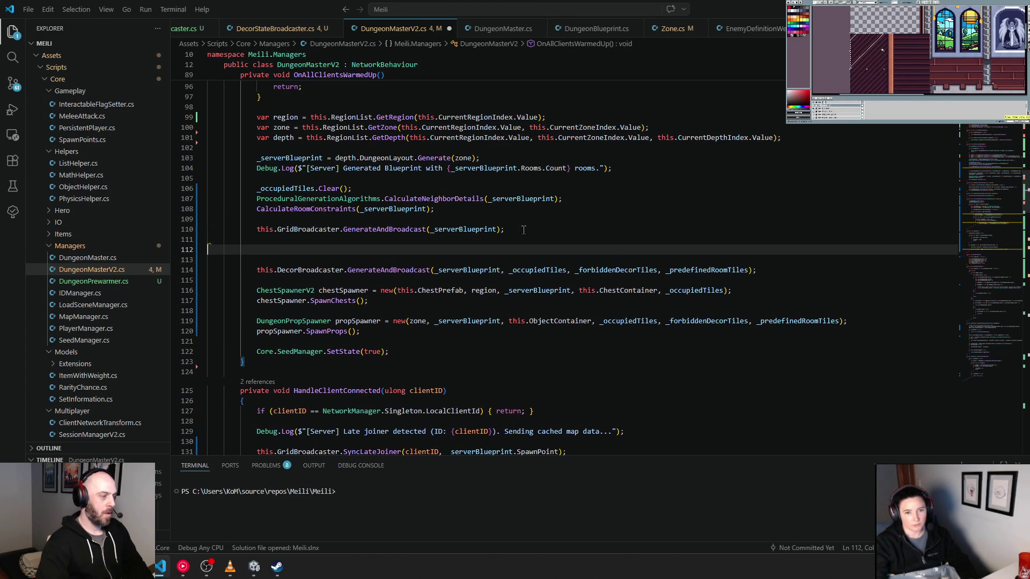
pyautogui.write('SpawnExit')
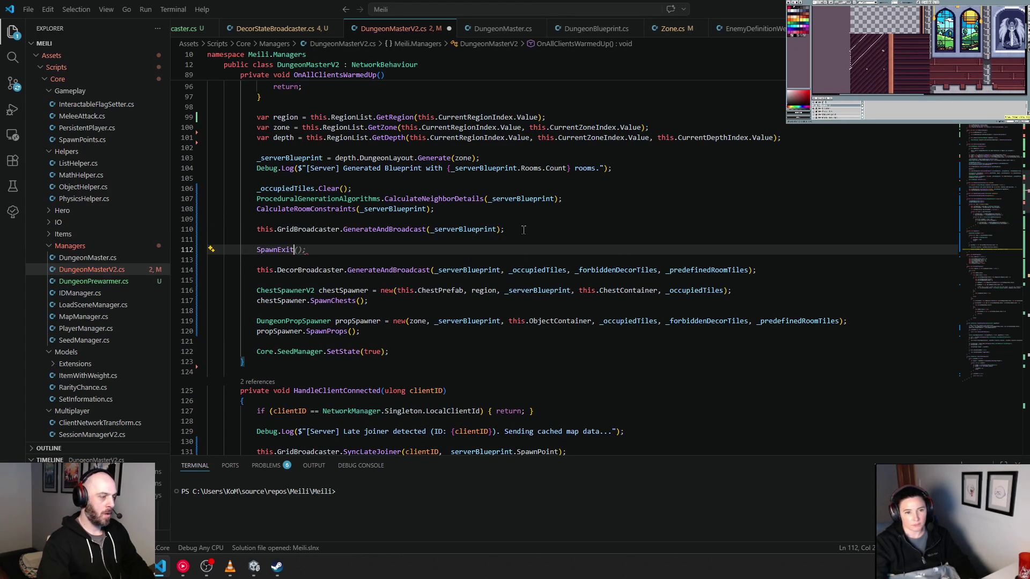
pyautogui.write('();')
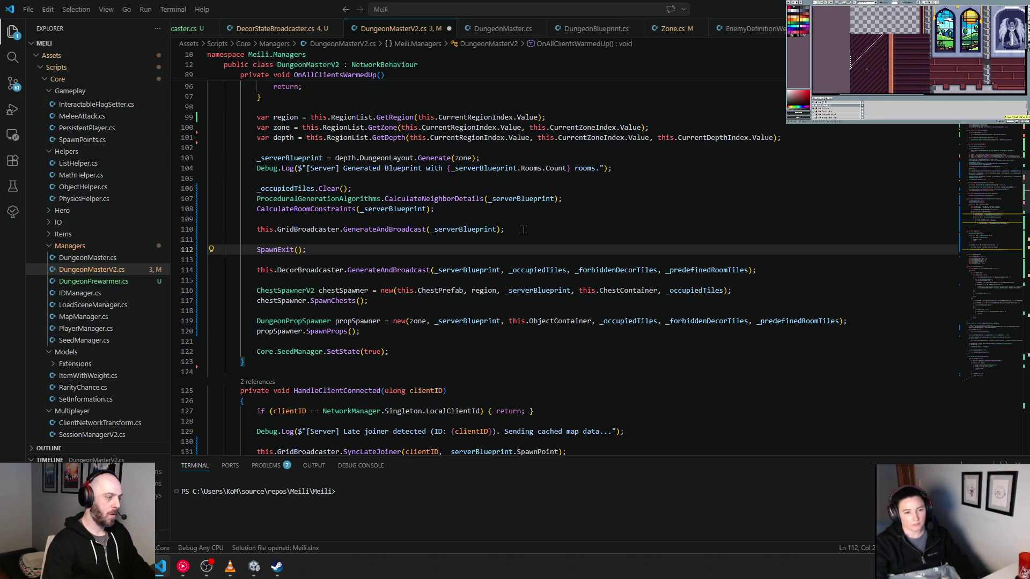
pyautogui.keyDown('ctrl'); pyautogui.click(272, 250); pyautogui.keyUp('ctrl')
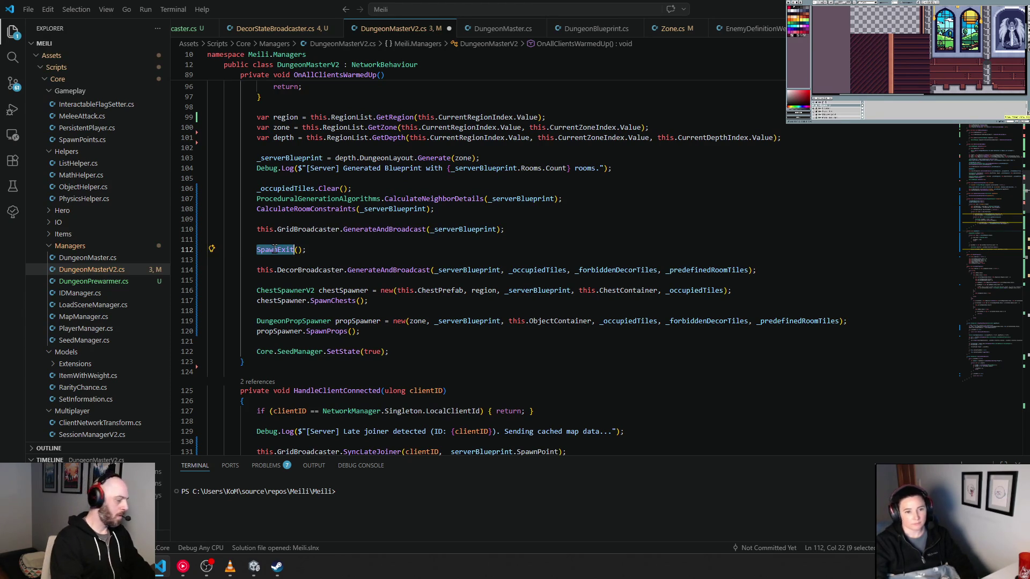
pyautogui.doubleClick(281, 187)
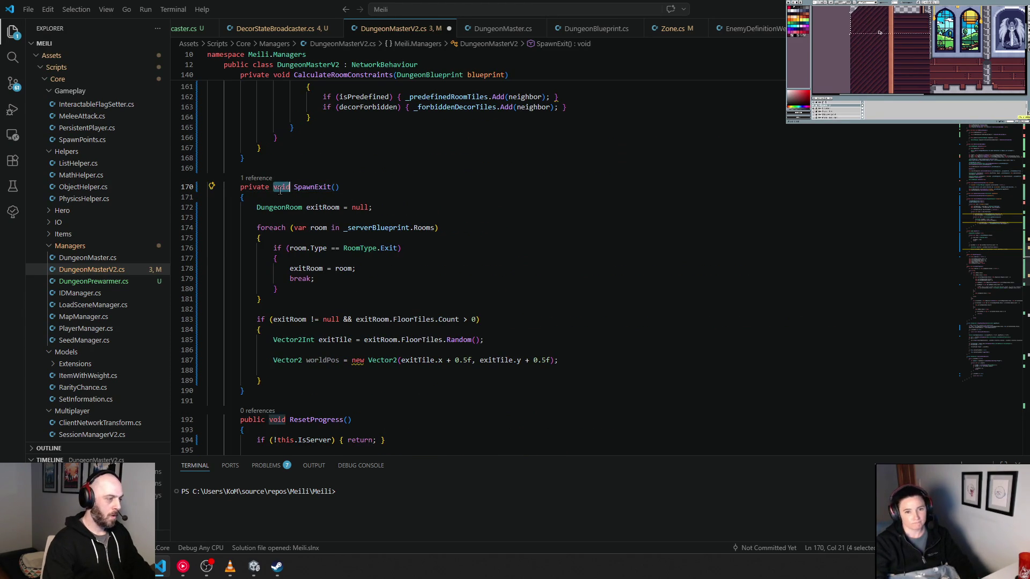
# Change SpawnExit's return type to Vector2Int and end it with 'return exitTile;'.
pyautogui.write('Vector2Int')
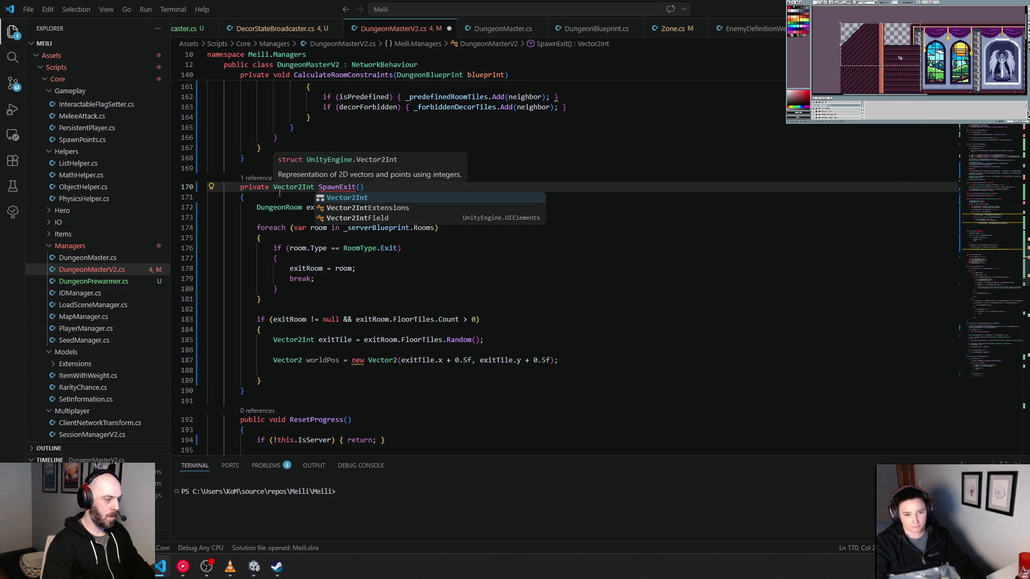
pyautogui.click(417, 269)
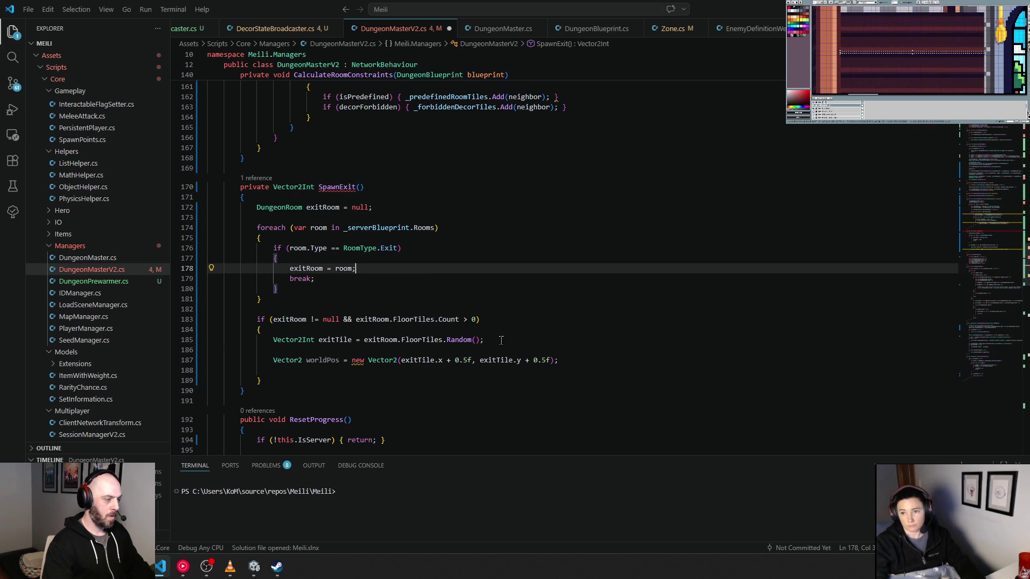
pyautogui.click(537, 340)
pyautogui.click(288, 373)
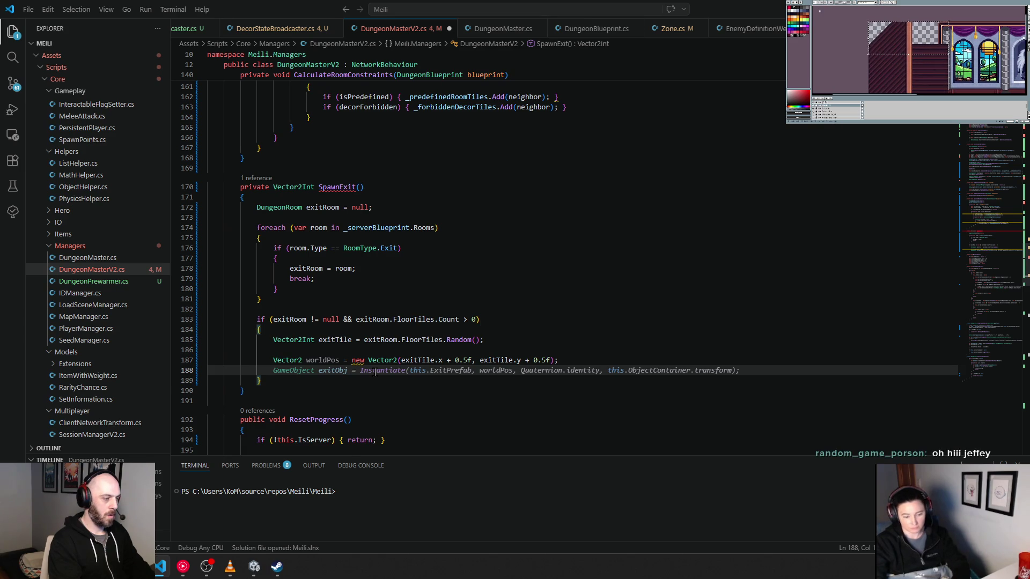
pyautogui.press('Return')
pyautogui.write('return exitT')
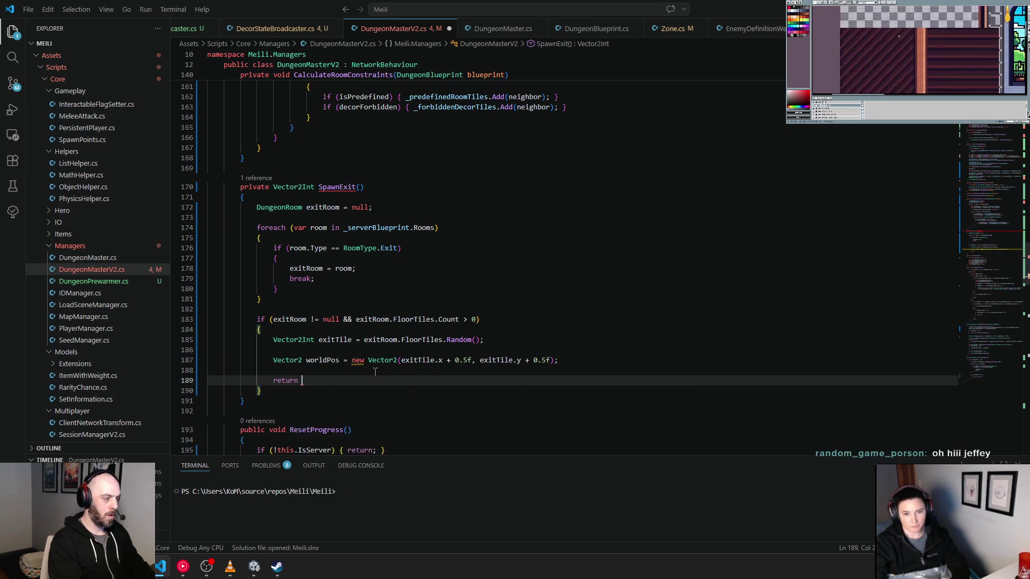
pyautogui.press('Tab')
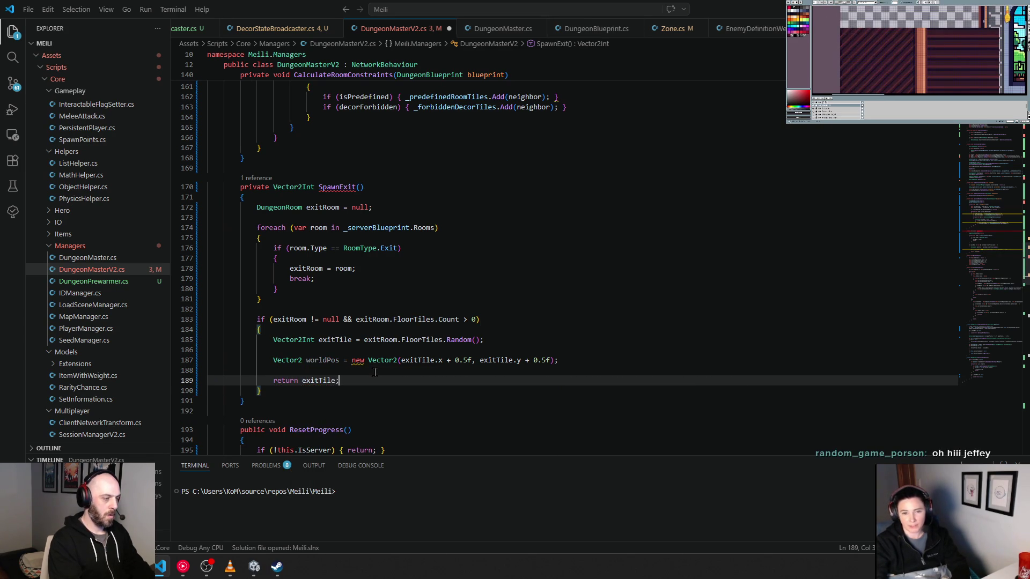
pyautogui.click(349, 394)
# Add this.ExitPrefab.Spawn(worldPos, Quaternion.identity, null); above the return statement.
pyautogui.click(332, 371)
pyautogui.press('Return')
pyautogui.press('Return')
pyautogui.press('Up')
pyautogui.press('Tab')
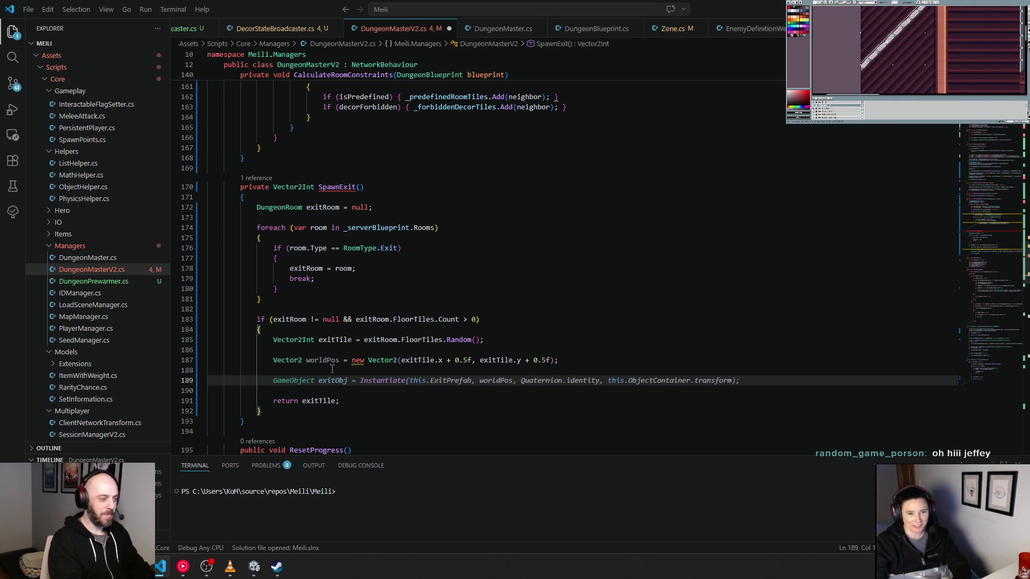
pyautogui.write('this.')
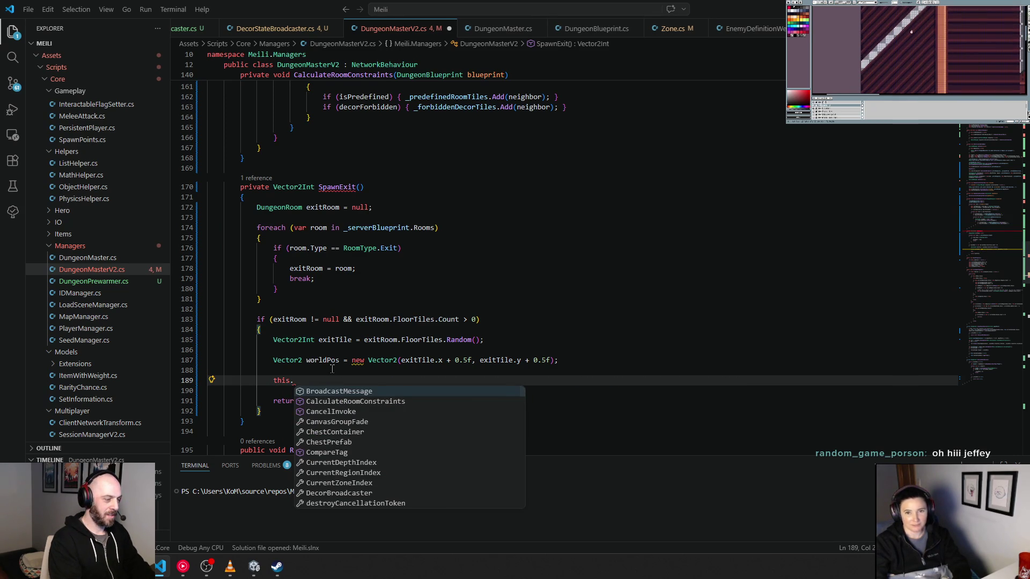
pyautogui.write('g')
pyautogui.press('BackSpace')
pyautogui.press('Escape')
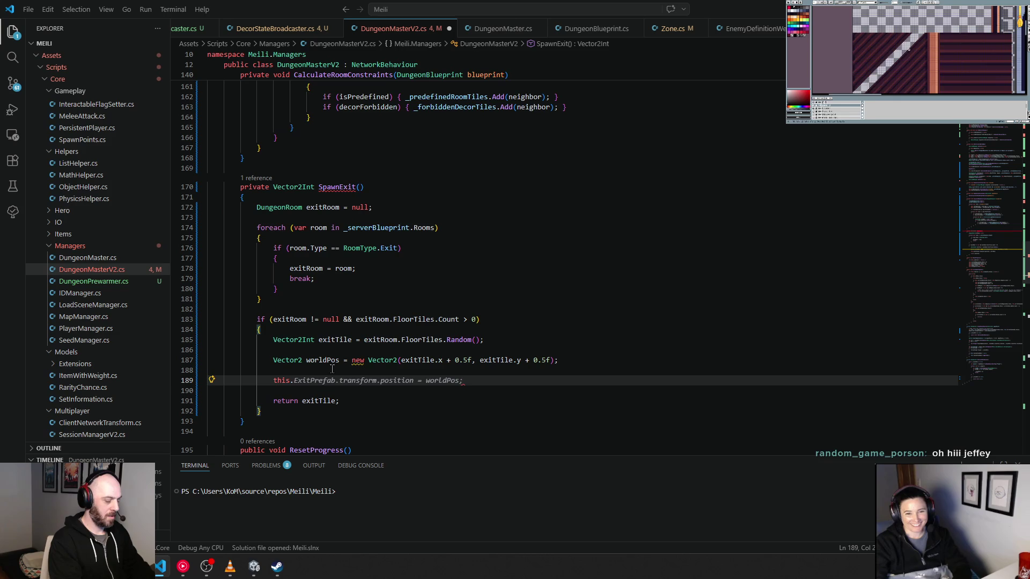
pyautogui.write('Exit')
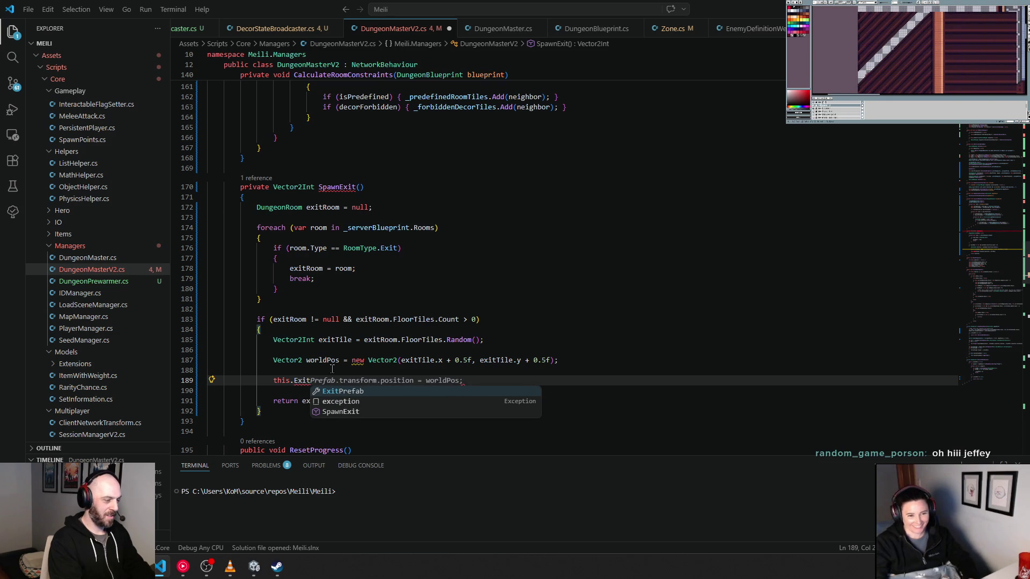
pyautogui.write('Preb')
pyautogui.press('Tab')
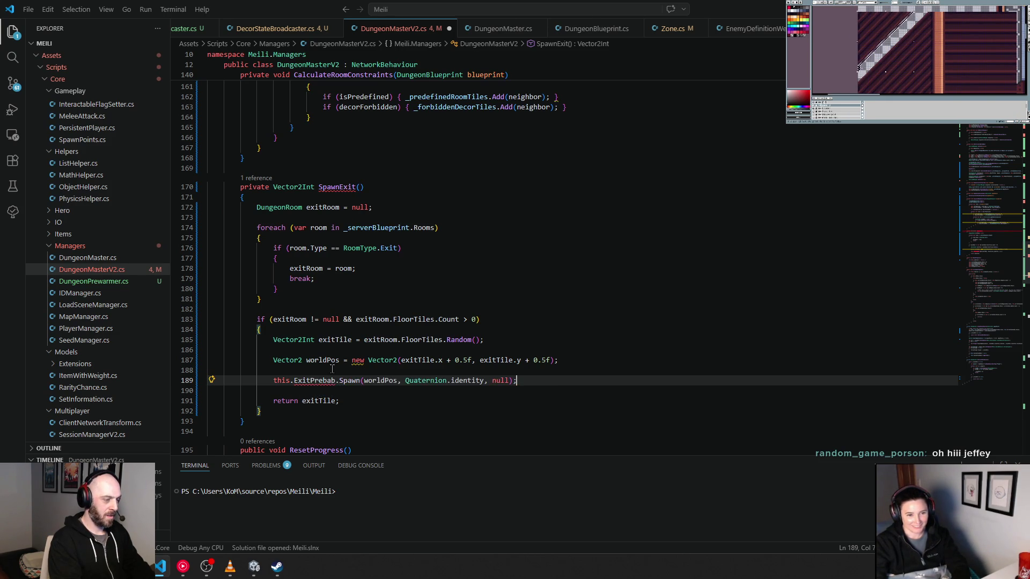
pyautogui.press('Down')
pyautogui.press('Down')
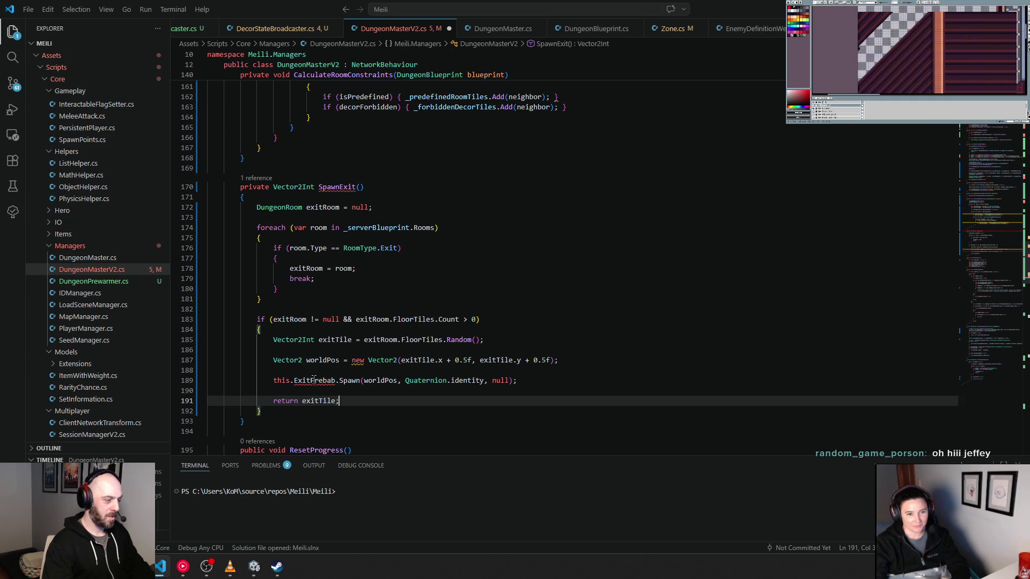
pyautogui.click(337, 394)
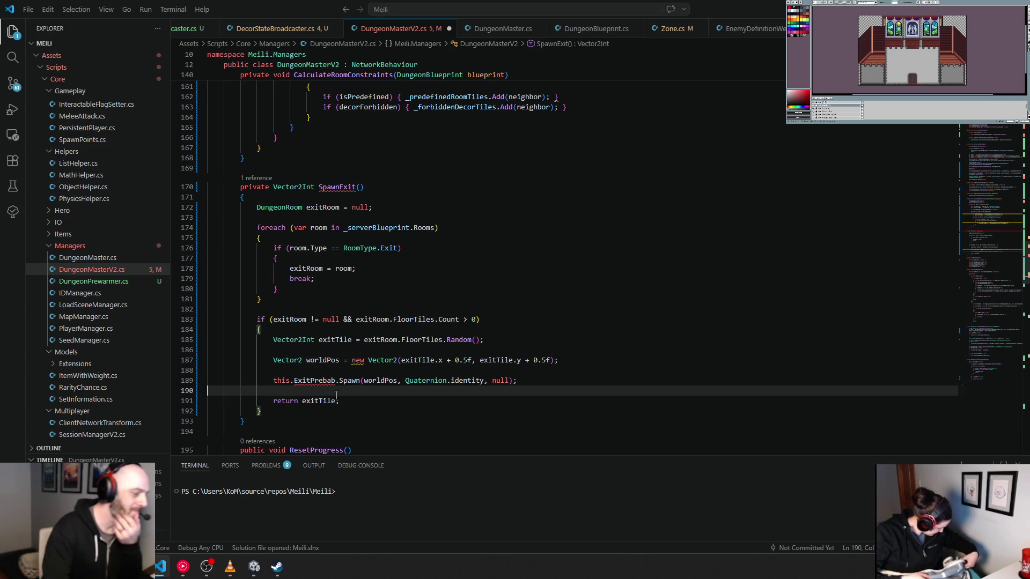
pyautogui.moveTo(312, 380)
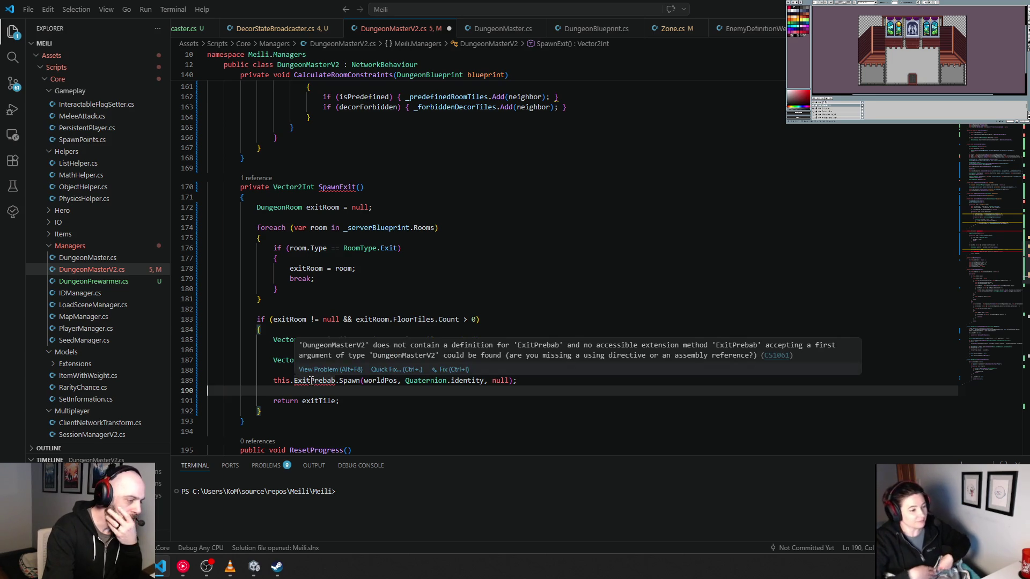
# Correct the misspelled 'ExitPrebab' to 'ExitPrefab' on the spawn line.
pyautogui.doubleClick(312, 380)
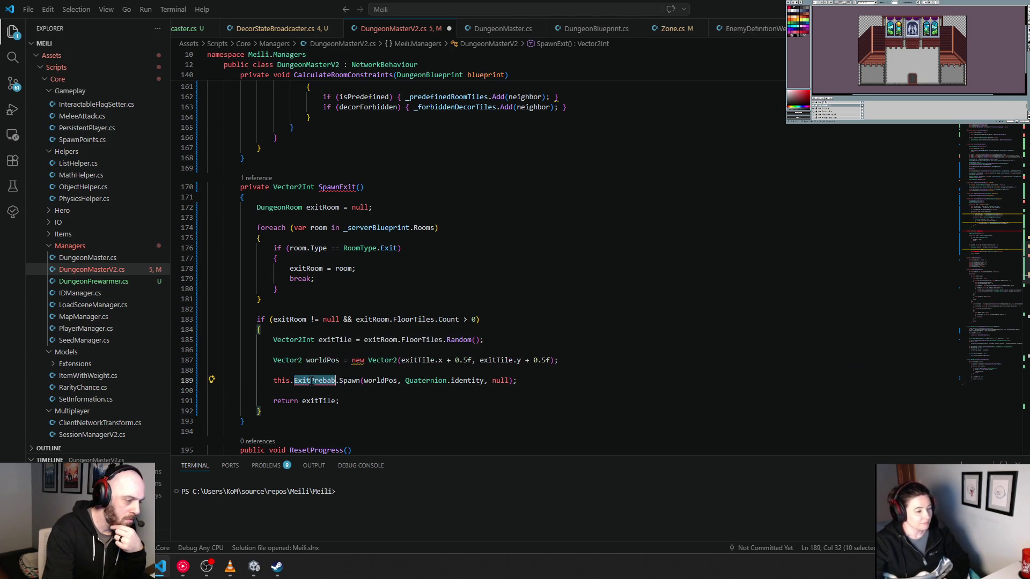
pyautogui.click(327, 380)
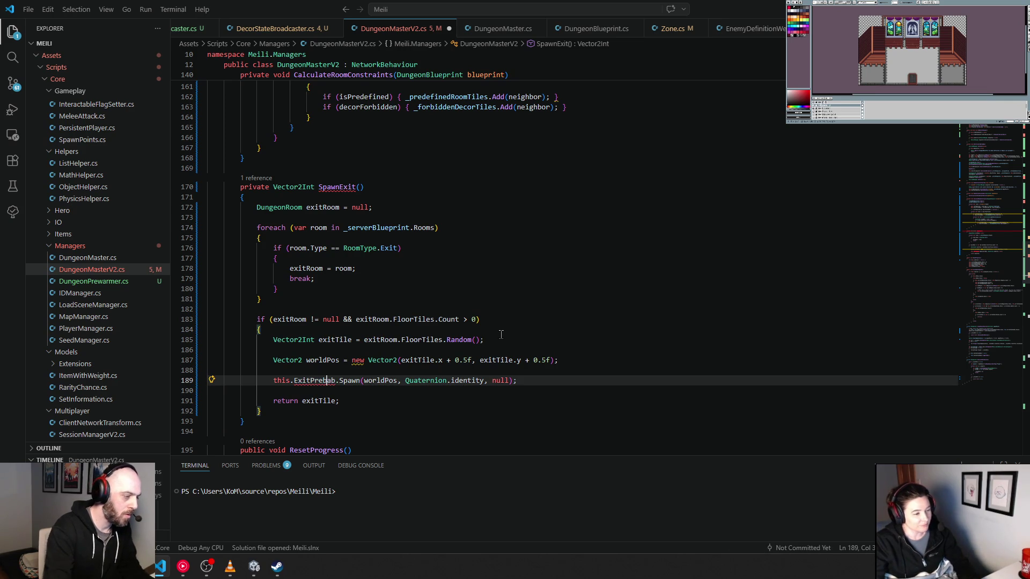
pyautogui.press('BackSpace')
pyautogui.write('f')
pyautogui.click(376, 391)
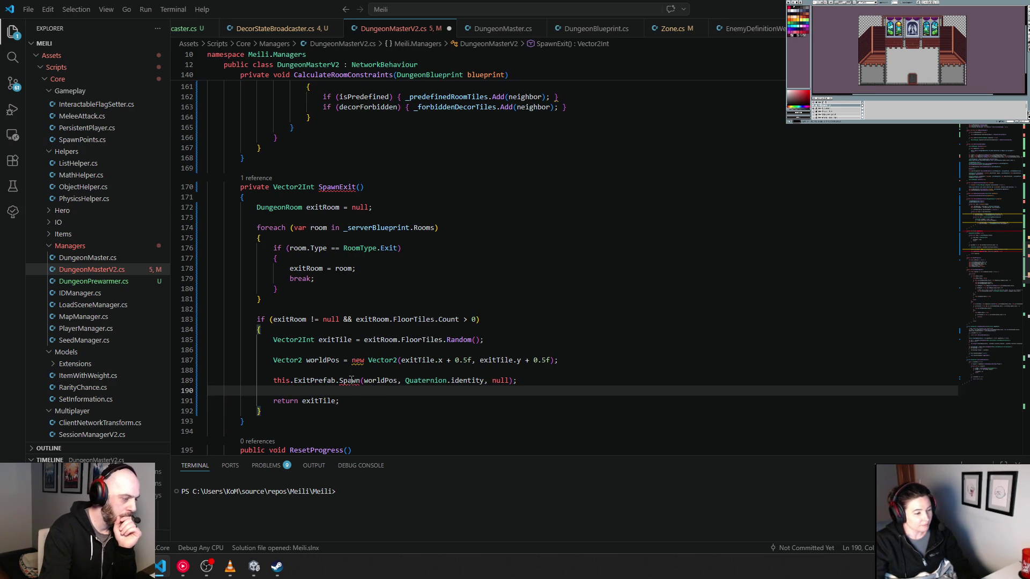
# Replace the erroring Spawn call with SpawnPrefab using autocomplete.
pyautogui.moveTo(351, 381)
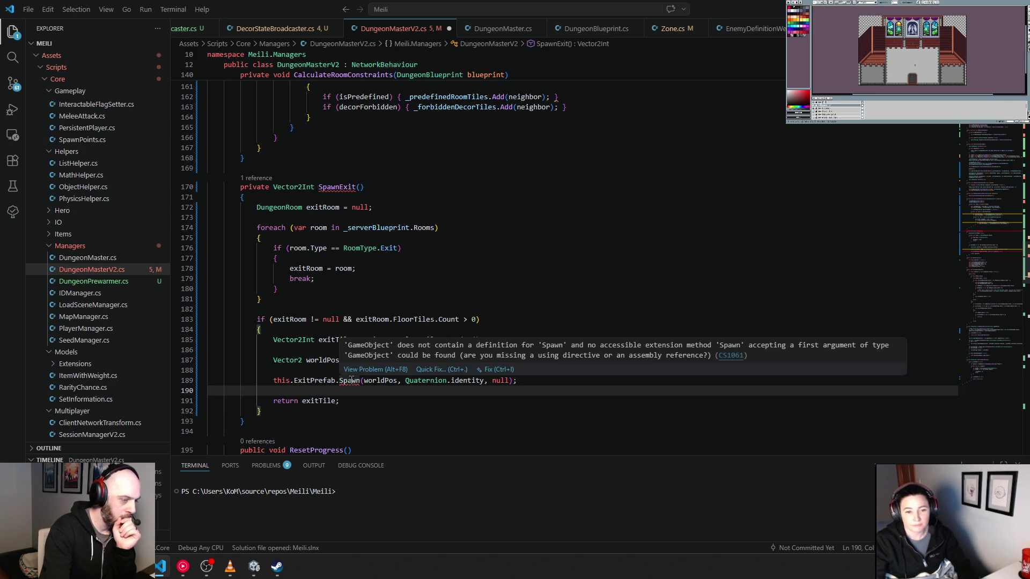
pyautogui.click(351, 381)
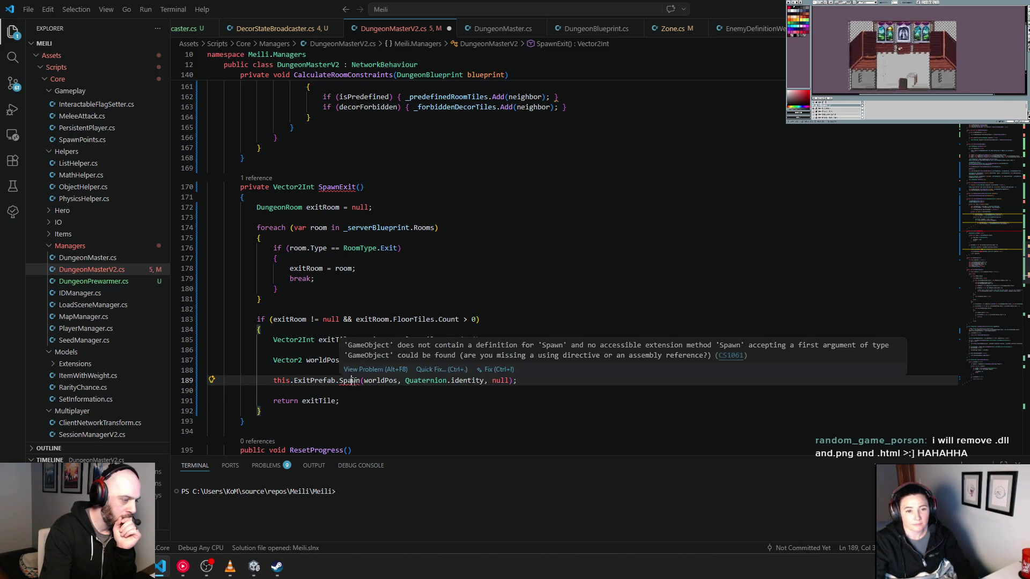
pyautogui.click(443, 367)
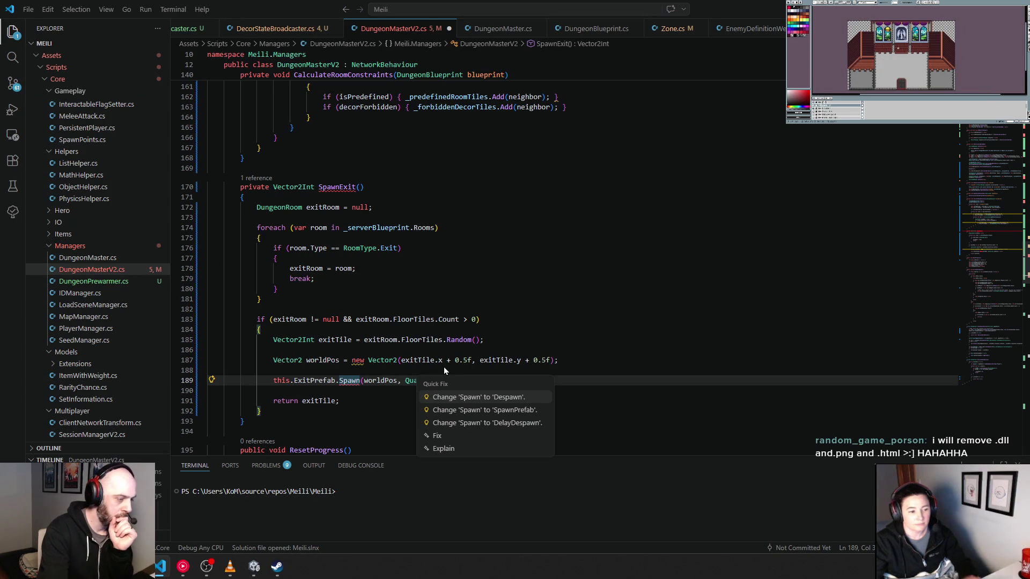
pyautogui.press('Escape')
pyautogui.doubleClick(344, 381)
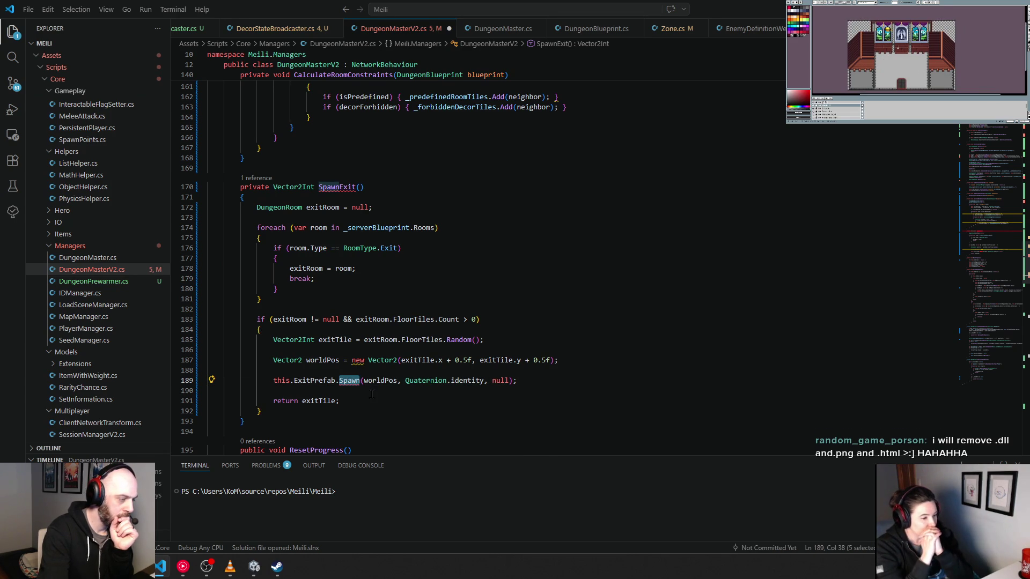
pyautogui.click(338, 381)
pyautogui.write('Spawn')
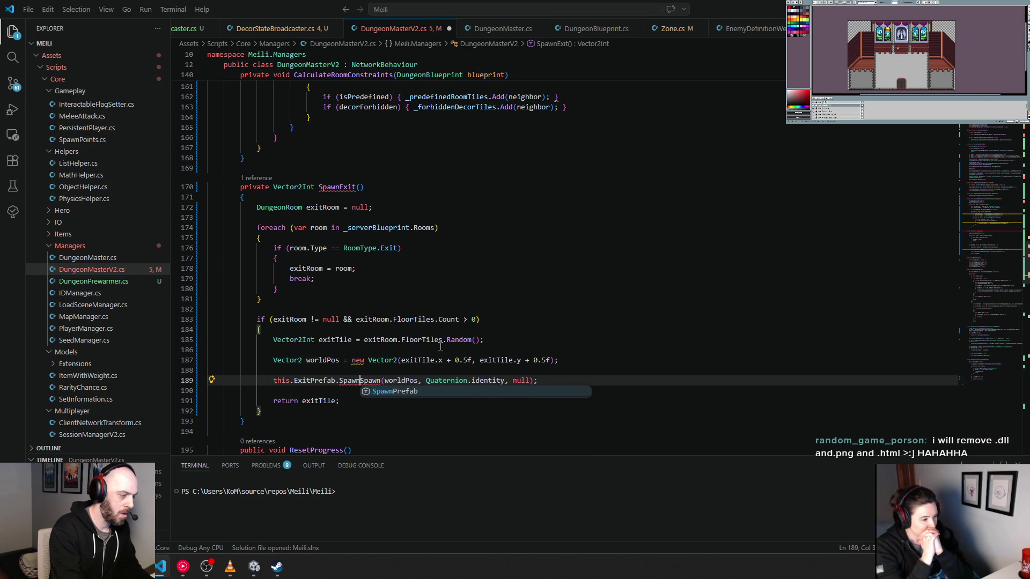
pyautogui.press('Tab')
pyautogui.press('Delete')
pyautogui.press('Delete')
pyautogui.press('Delete')
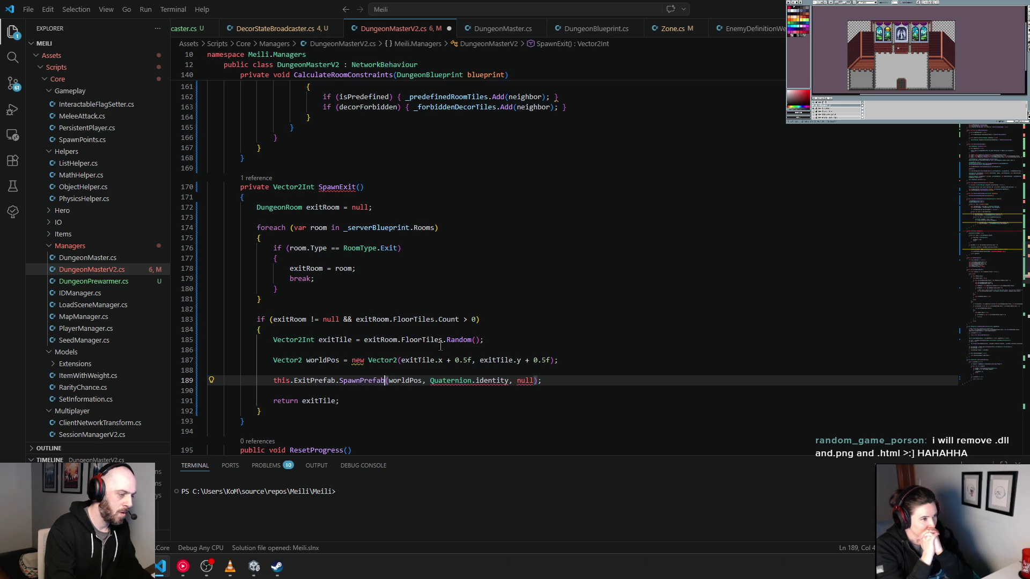
pyautogui.press('Down')
# Replace the 'Quaternion.identity, null' arguments with 'true'.
pyautogui.click(423, 382)
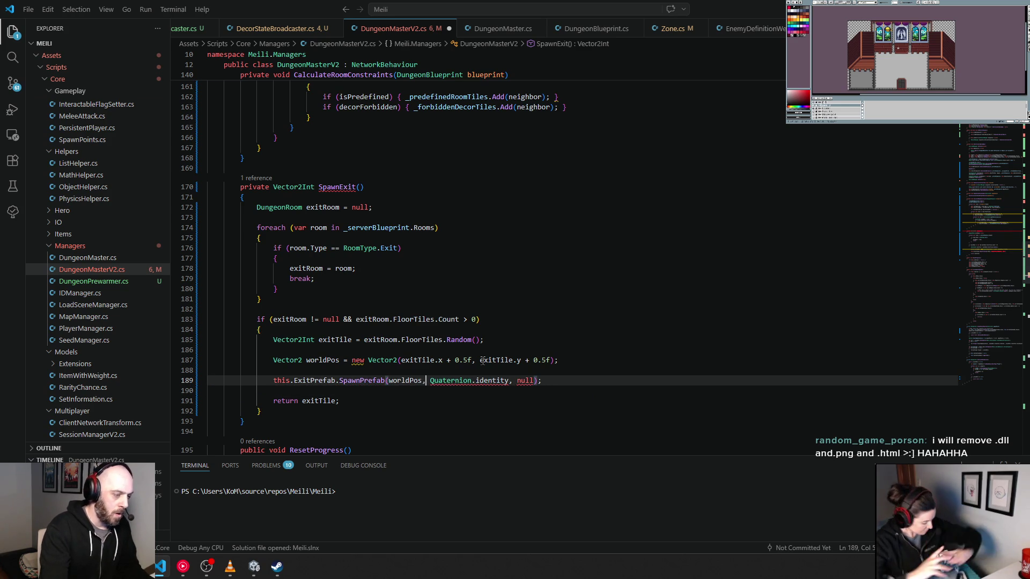
pyautogui.moveTo(498, 359)
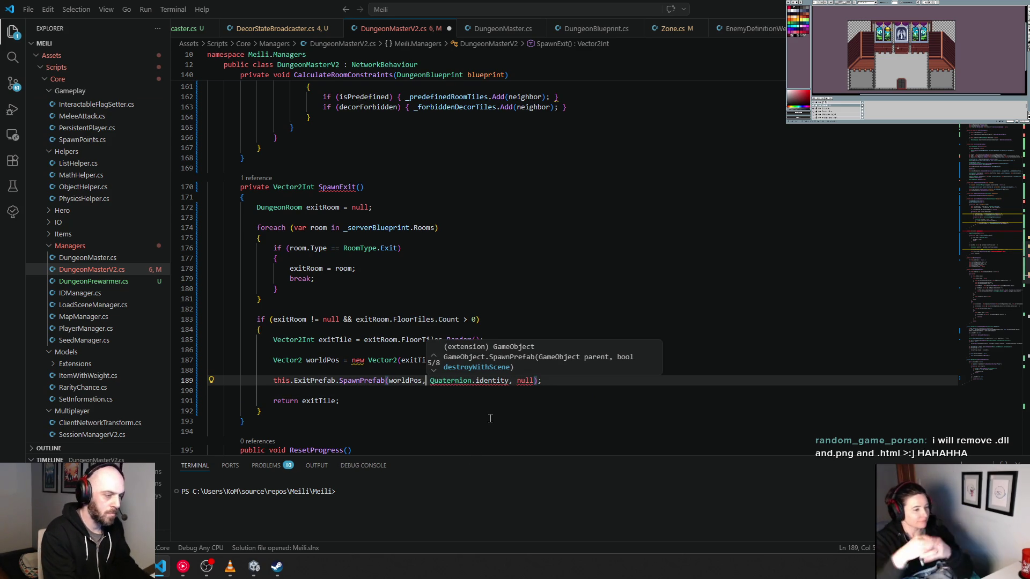
pyautogui.click(434, 374)
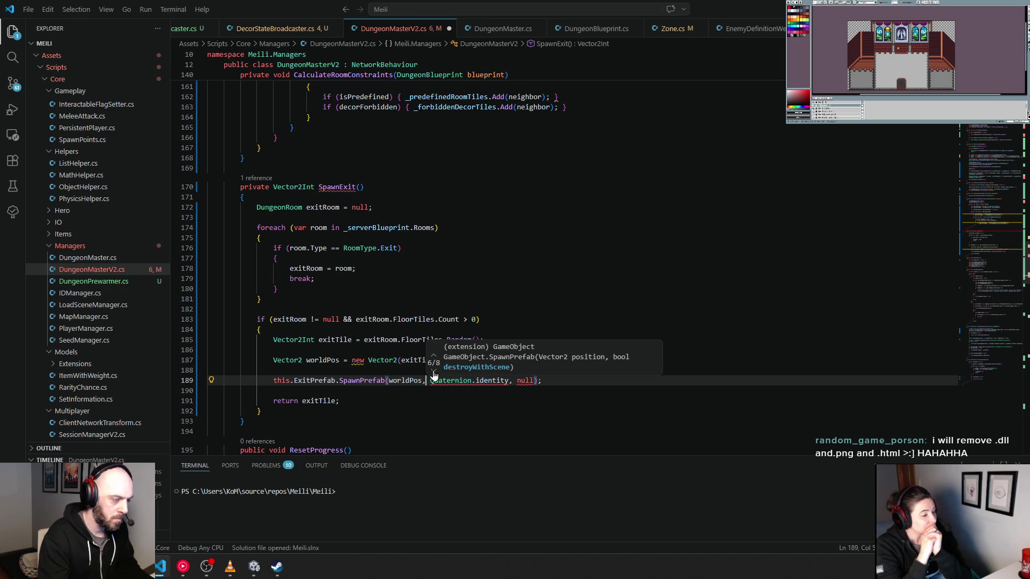
pyautogui.moveTo(431, 381); pyautogui.dragTo(533, 380)
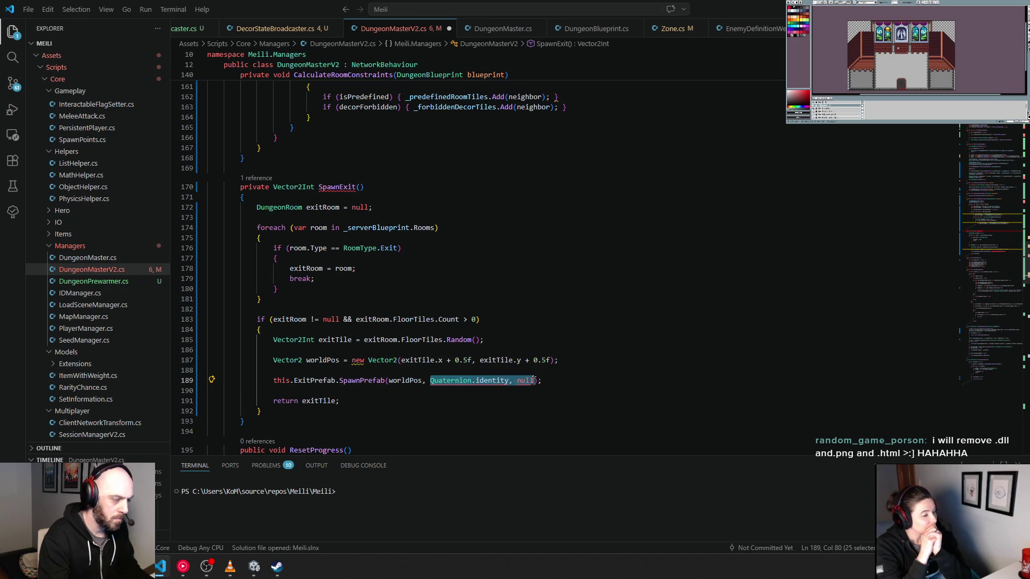
pyautogui.write('true')
pyautogui.press('Down')
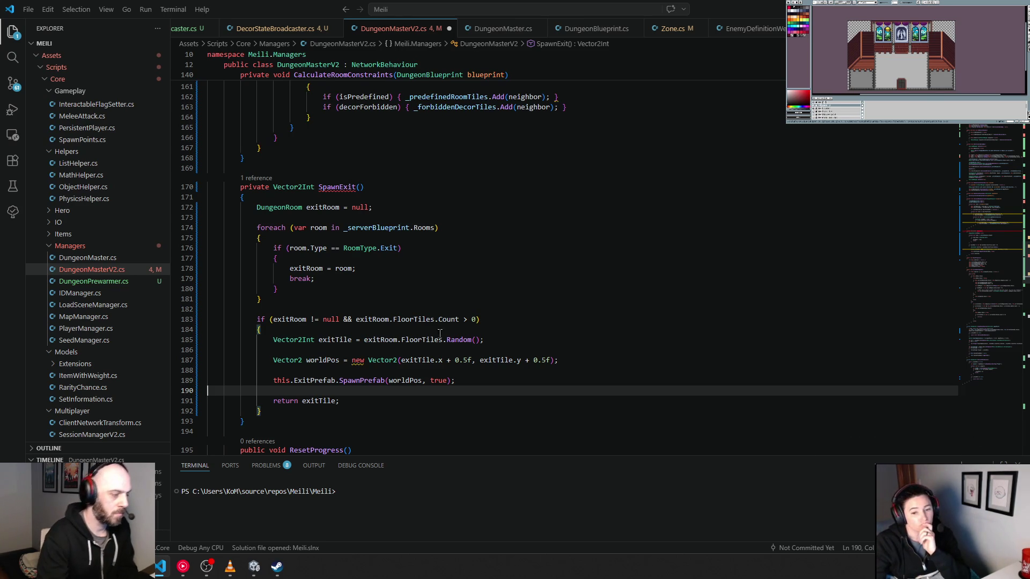
# Simplify 'new Vector2(' to 'new(' on line 187 and save DungeonMasterV2.cs.
pyautogui.click(391, 357)
pyautogui.hotkey('ctrl', '.')
pyautogui.press('Return')
pyautogui.click(605, 309)
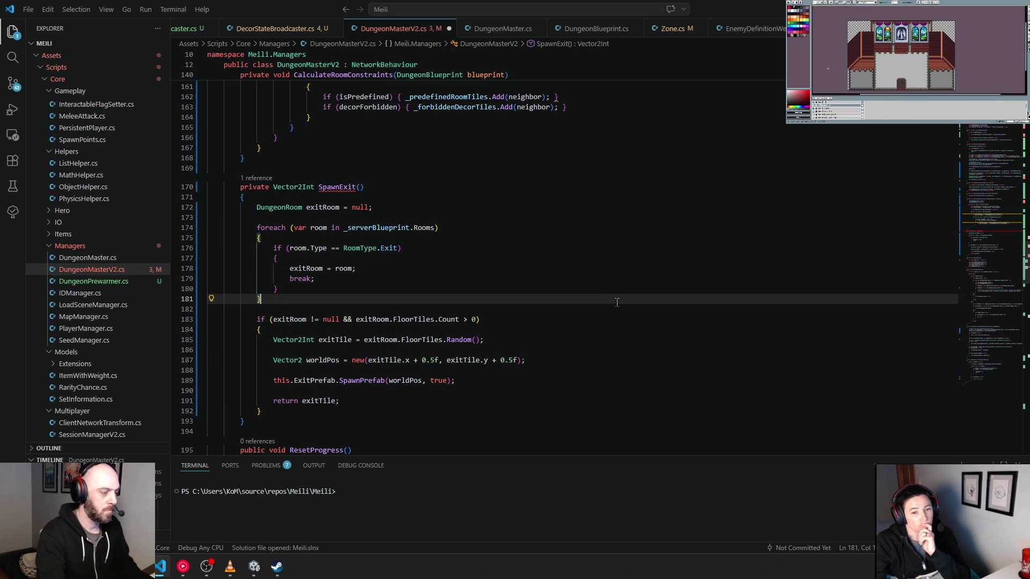
pyautogui.hotkey('ctrl', 's')
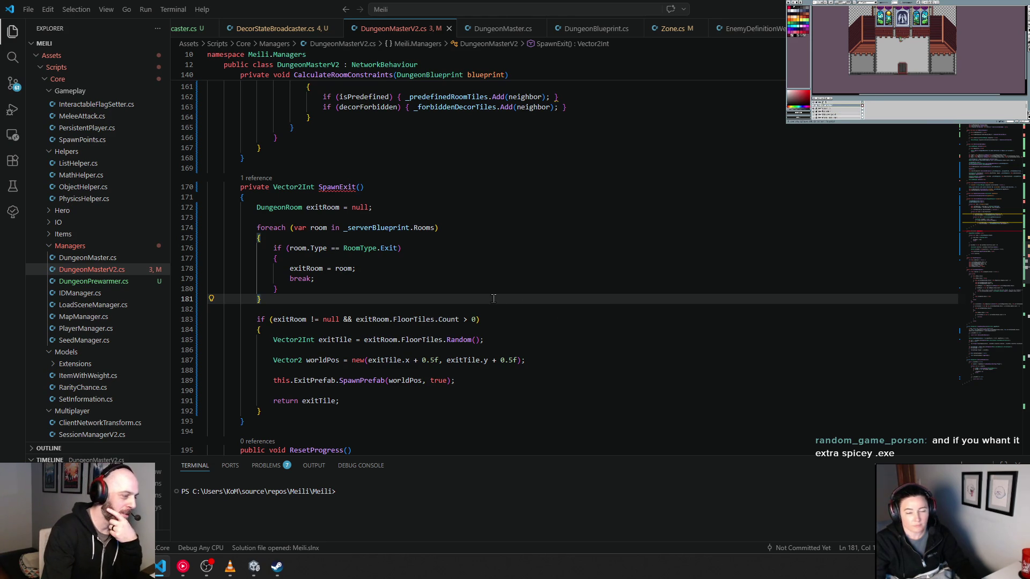
pyautogui.doubleClick(333, 188)
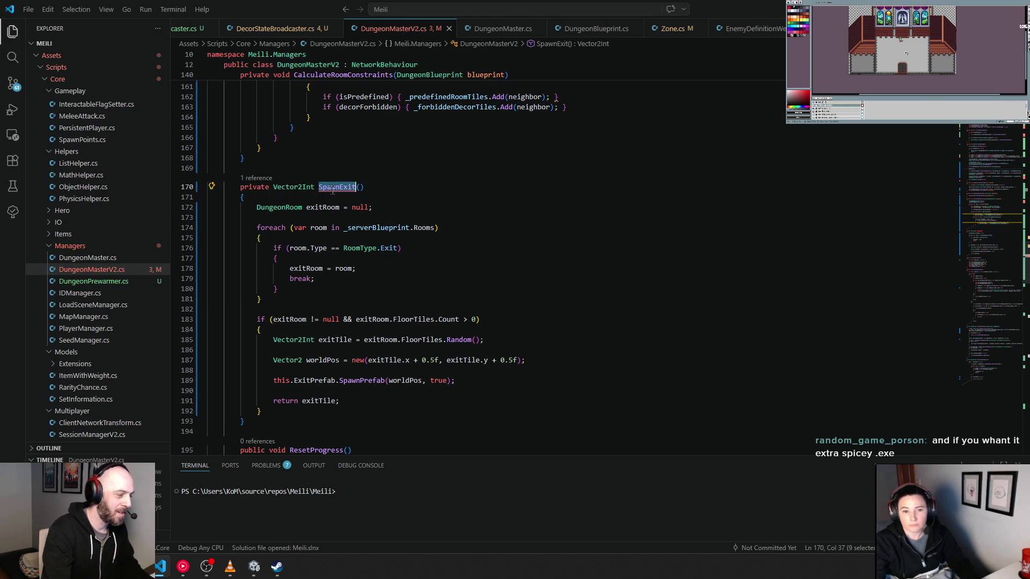
# Go to the SpawnExit() call on line 112, trying then removing a 'var' prefix.
pyautogui.scroll(20, 391, 249)
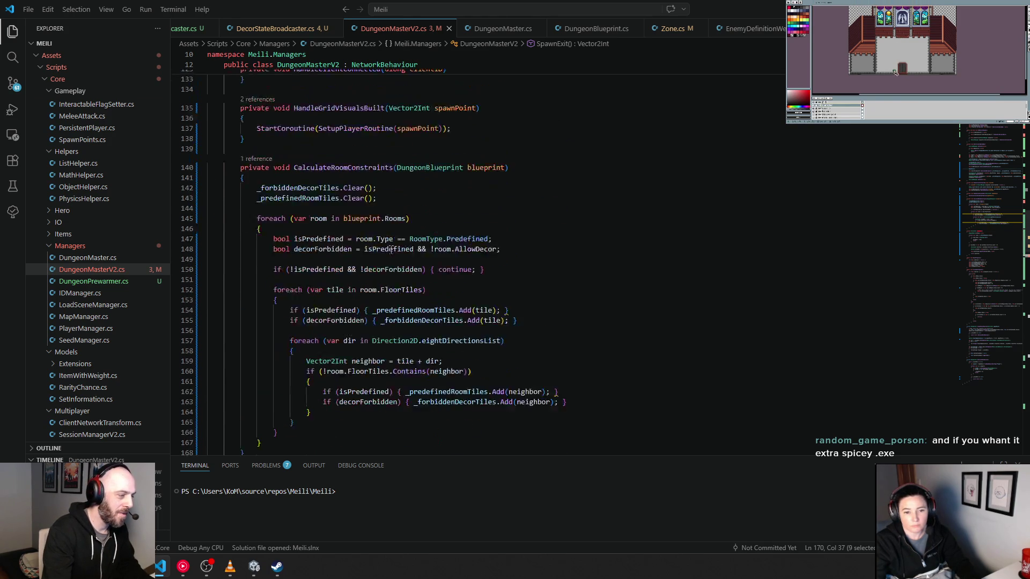
pyautogui.click(257, 286)
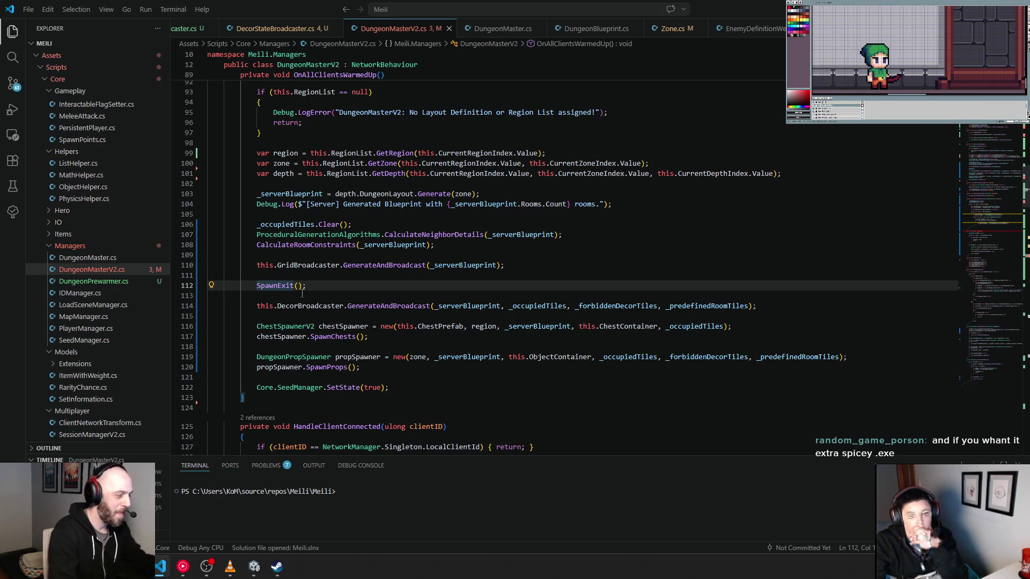
pyautogui.write('var')
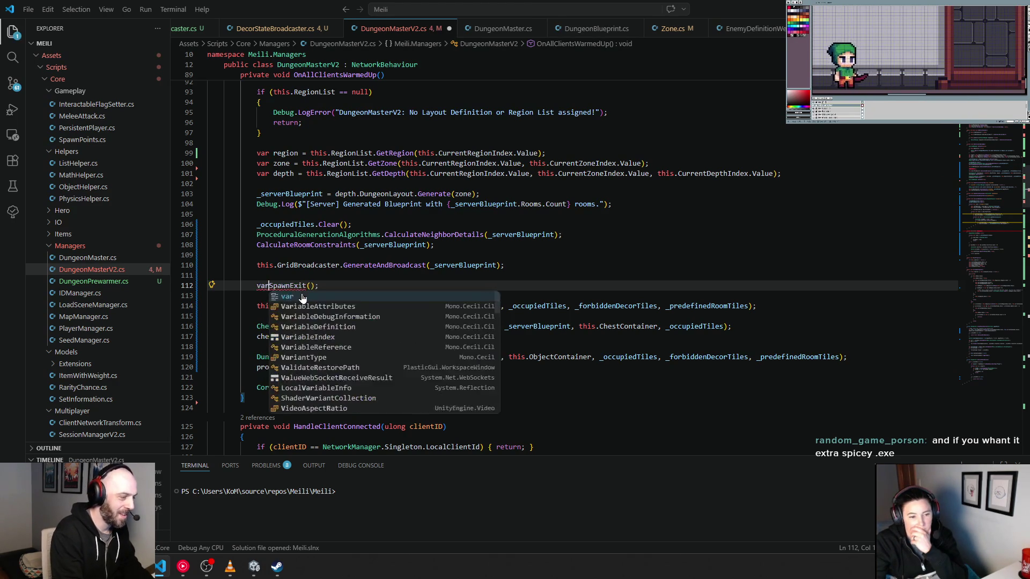
pyautogui.press('Tab')
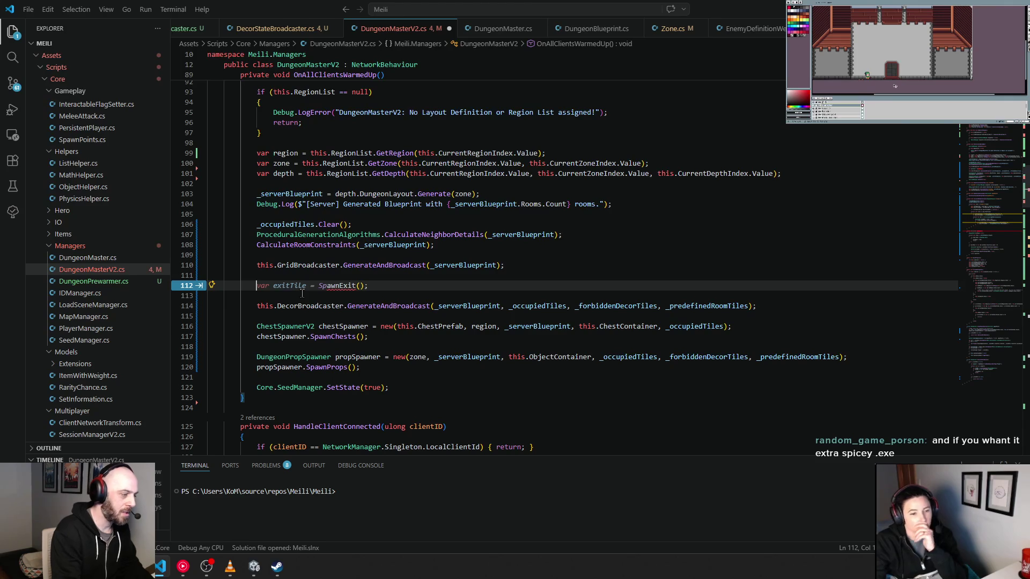
pyautogui.press('Delete')
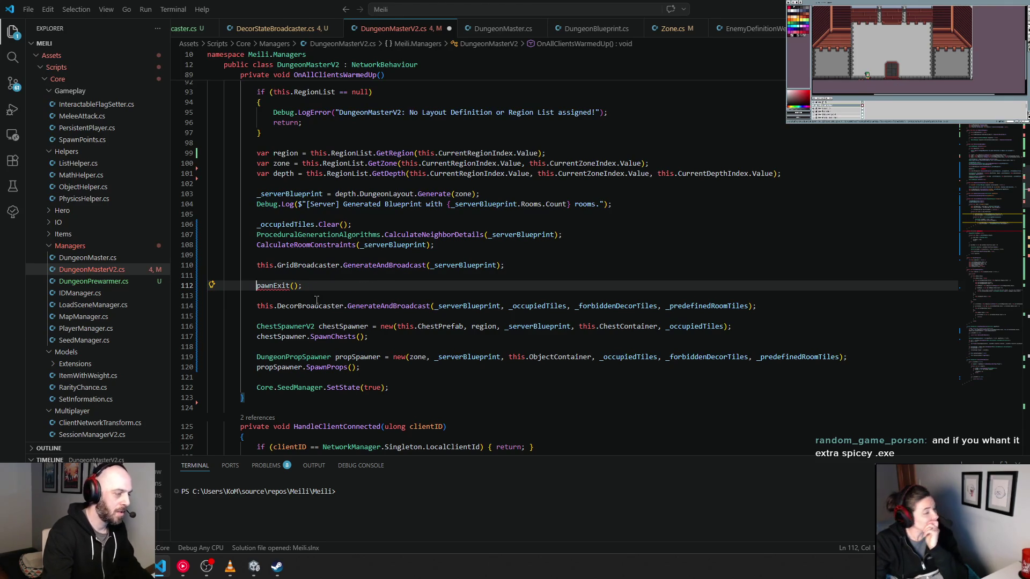
pyautogui.write('S')
pyautogui.press('Escape')
# Pass the _occupiedTiles field into the SpawnExit() call.
pyautogui.hotkey('ctrl', 'Right')
pyautogui.doubleClick(537, 316)
pyautogui.hotkey('ctrl', 'c')
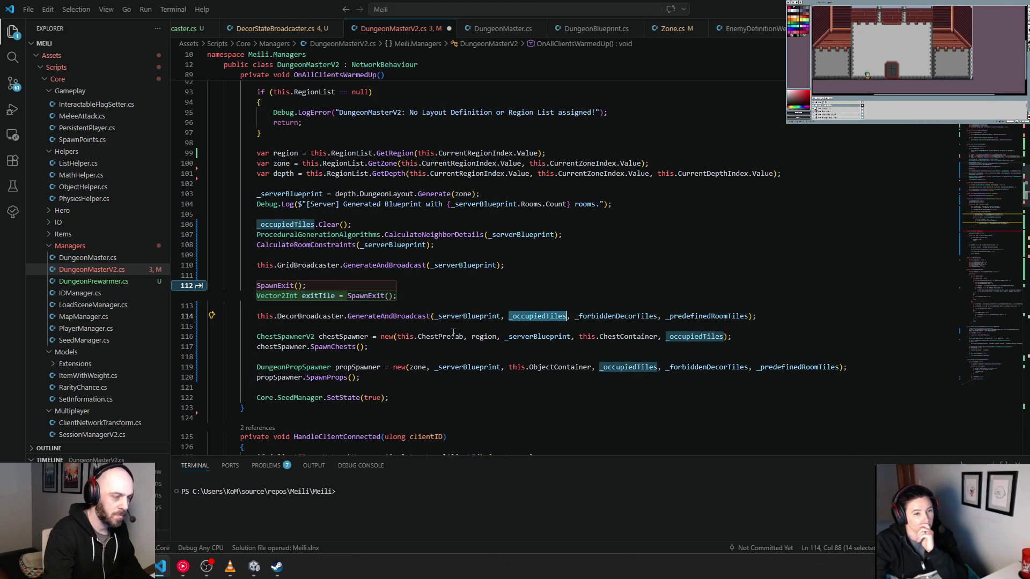
pyautogui.click(298, 286)
pyautogui.hotkey('ctrl', 'v')
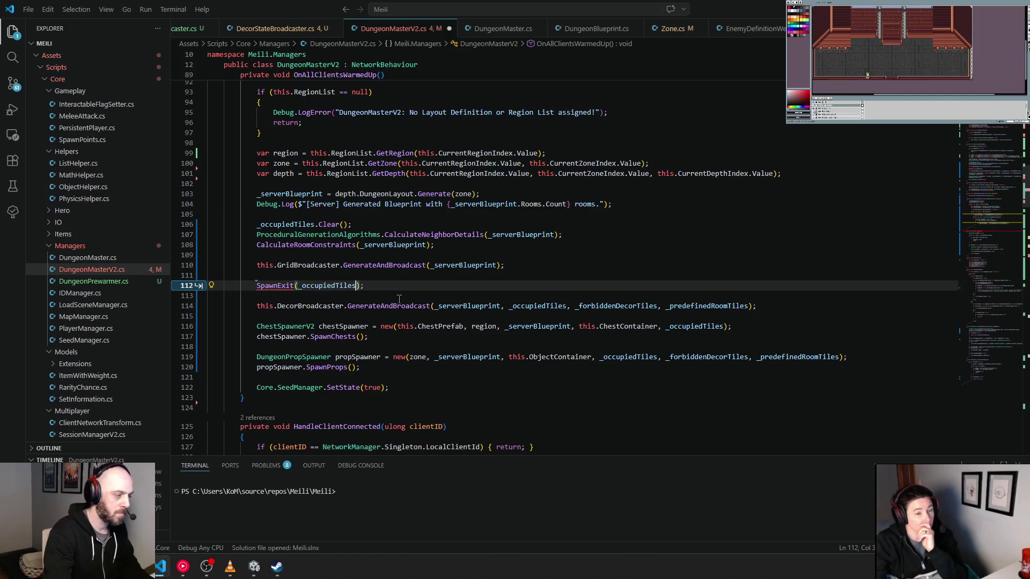
# Keep SpawnExit returning void and delete its 'return exitTile;' statement.
pyautogui.keyDown('ctrl'); pyautogui.click(284, 286); pyautogui.keyUp('ctrl')
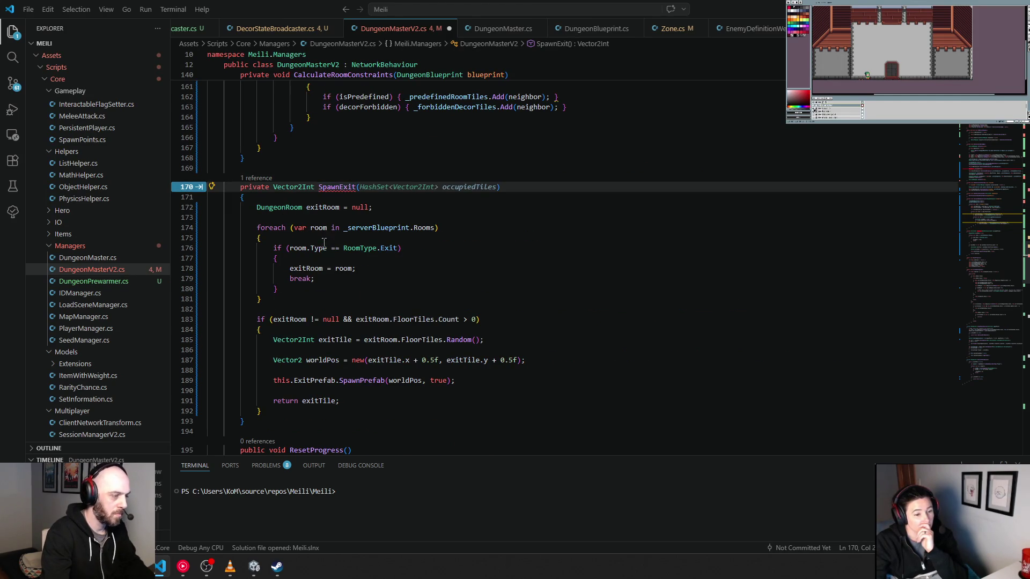
pyautogui.doubleClick(294, 187)
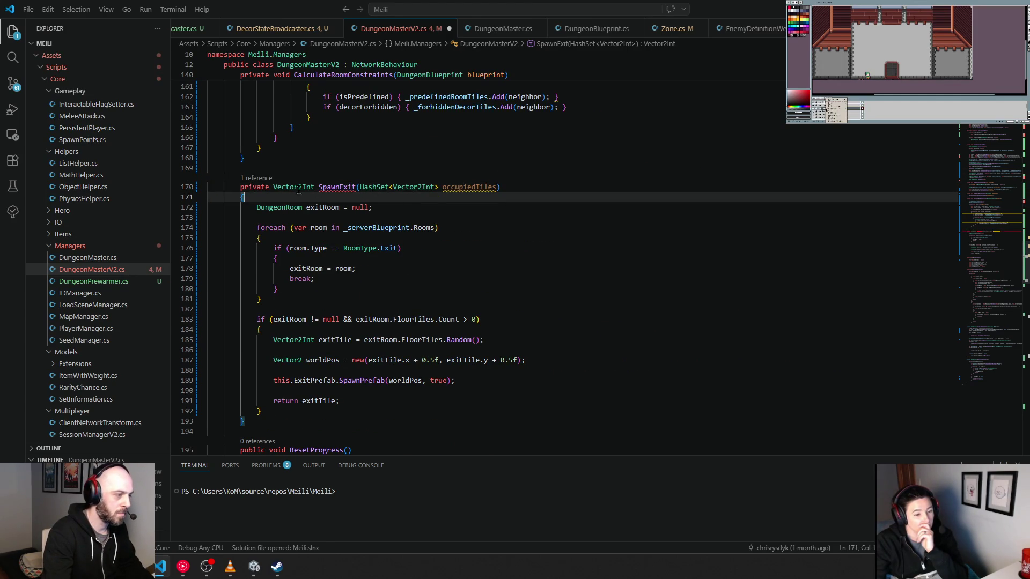
pyautogui.write('void')
pyautogui.press('Escape')
pyautogui.press('Up')
pyautogui.press('Up')
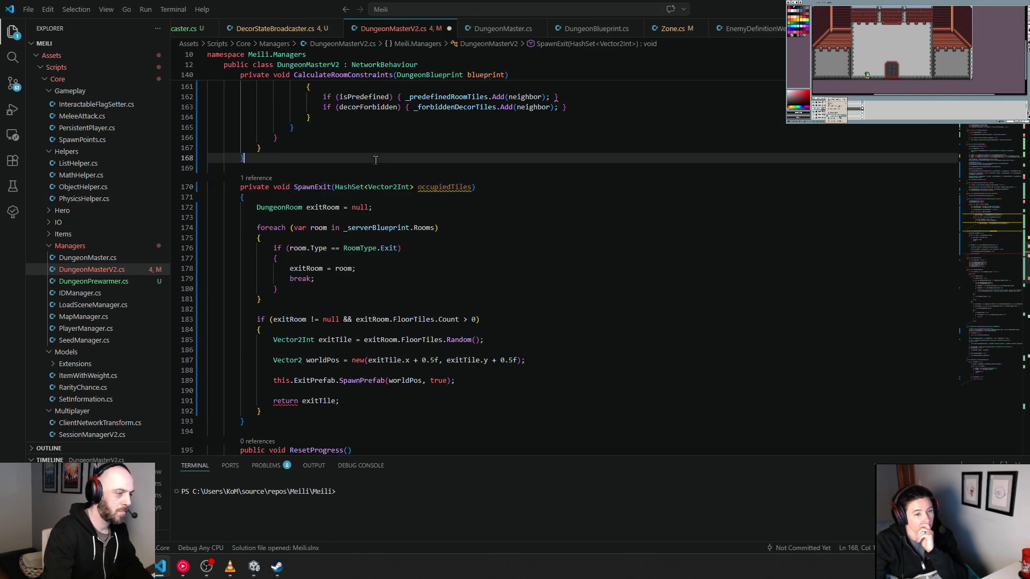
pyautogui.doubleClick(455, 188)
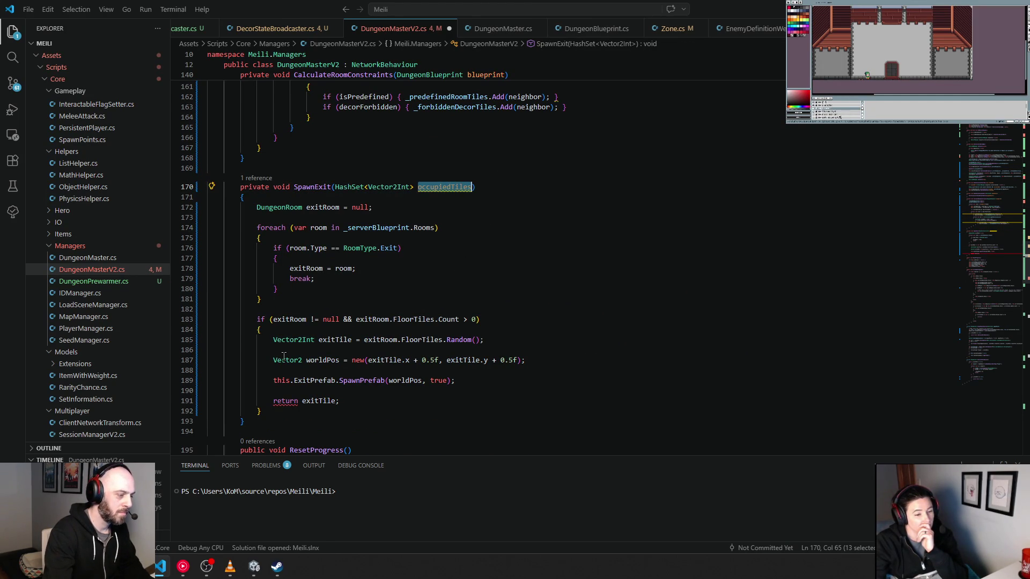
pyautogui.moveTo(273, 401); pyautogui.dragTo(360, 398)
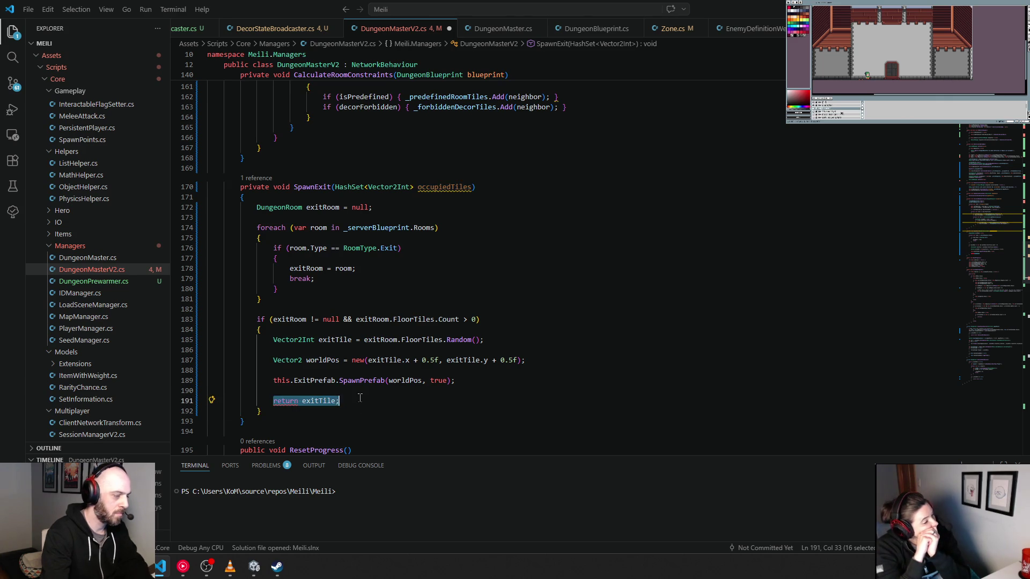
pyautogui.press('BackSpace')
pyautogui.press('BackSpace')
pyautogui.press('BackSpace')
pyautogui.press('BackSpace')
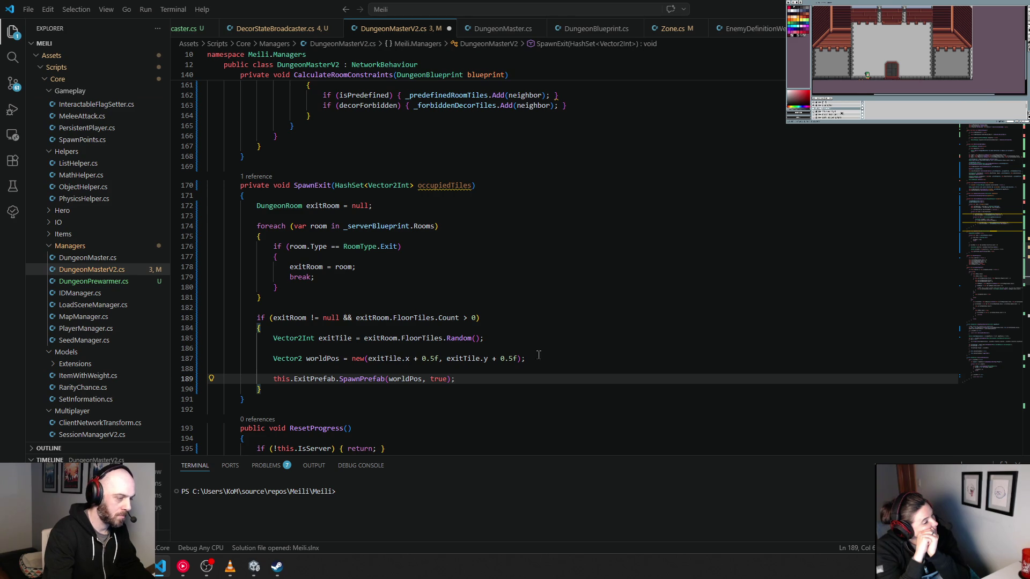
# Add 'occupiedTiles.Add(exitTile);' after the exit tile line, then return to Unity.
pyautogui.click(501, 338)
pyautogui.press('Return')
pyautogui.press('Return')
pyautogui.write('occupiedTiles.Add(exitTile);')
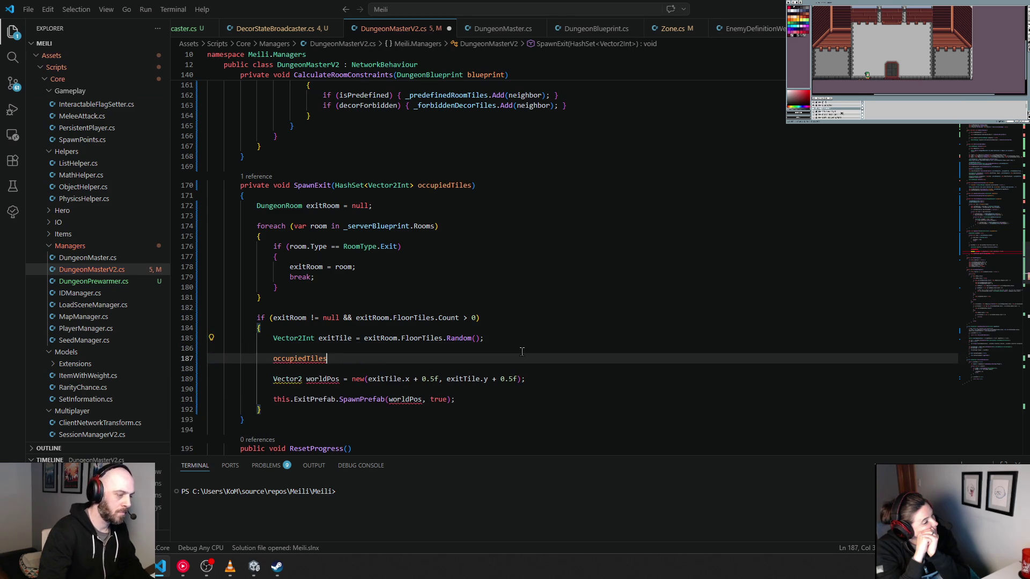
pyautogui.press('Tab')
pyautogui.click(566, 265)
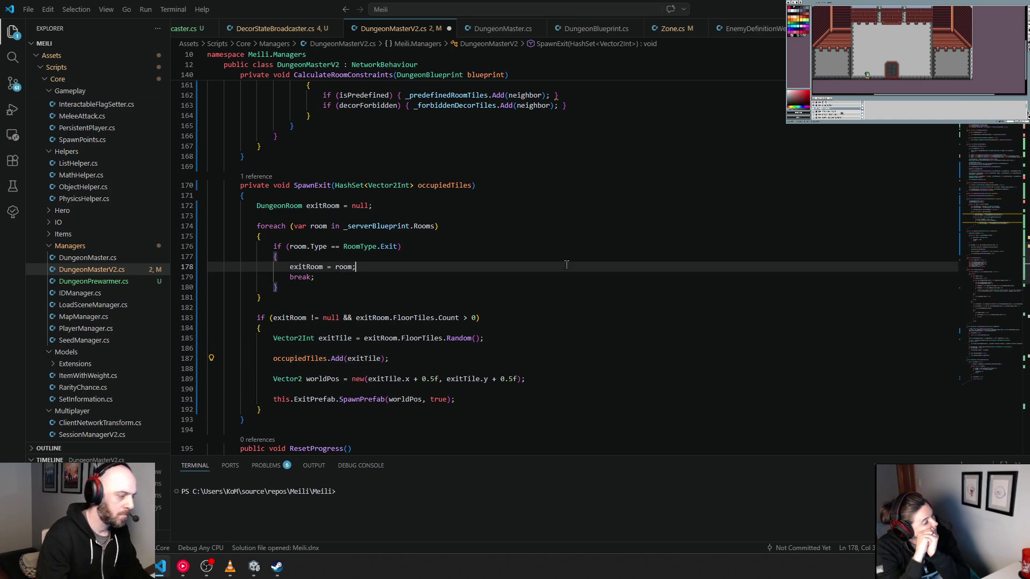
pyautogui.scroll(20, 566, 265)
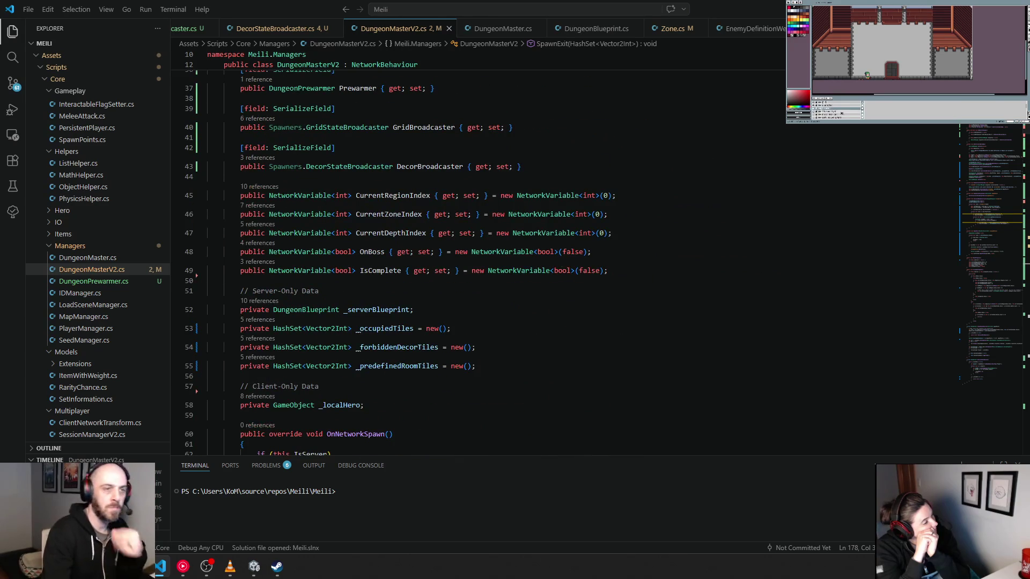
pyautogui.hotkey('alt', 'Tab')
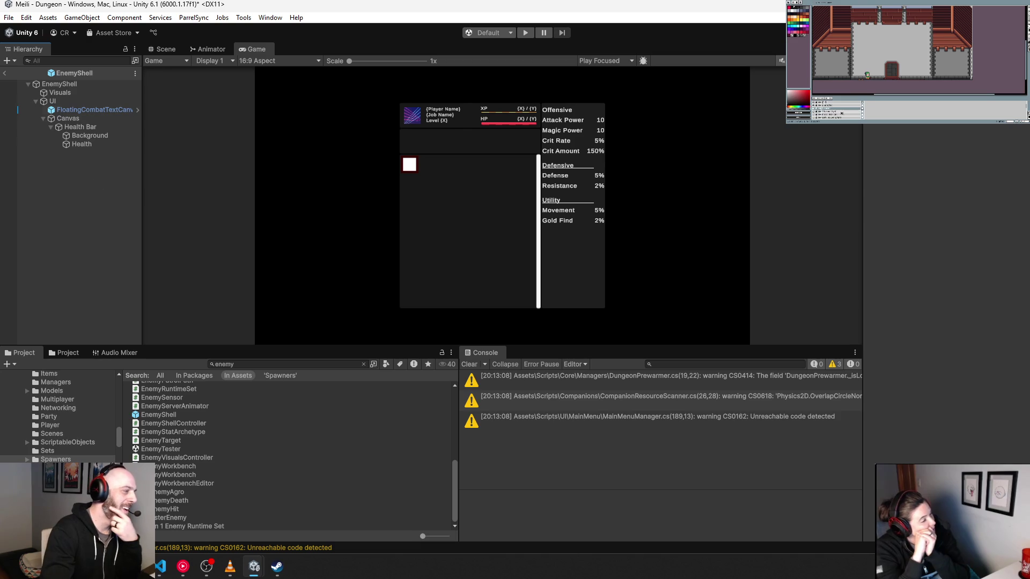
# Leave the EnemyShell prefab and set DungeonMasterV2's Exit Prefab to the scene's Exit object.
pyautogui.click(4, 73)
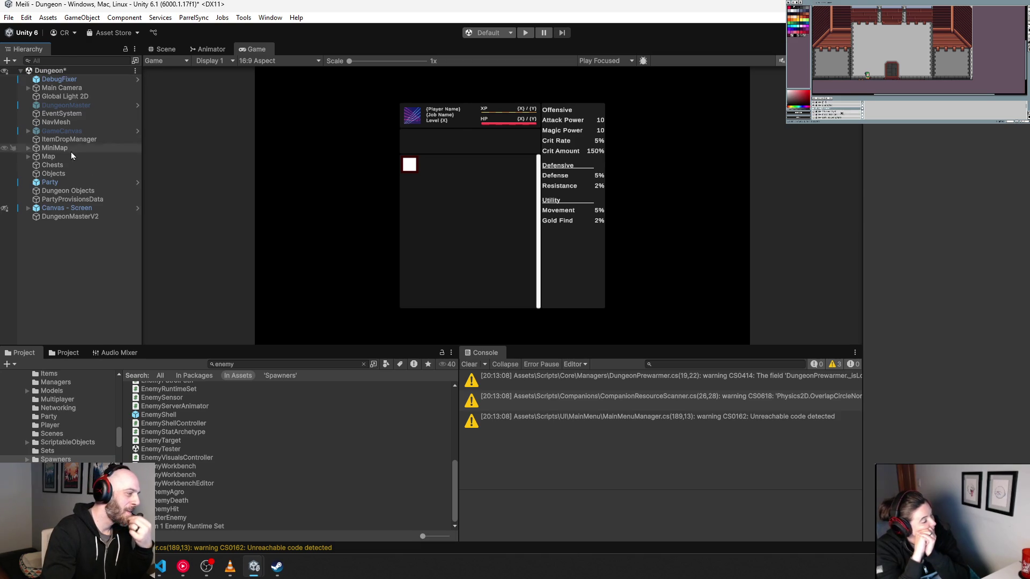
pyautogui.click(81, 216)
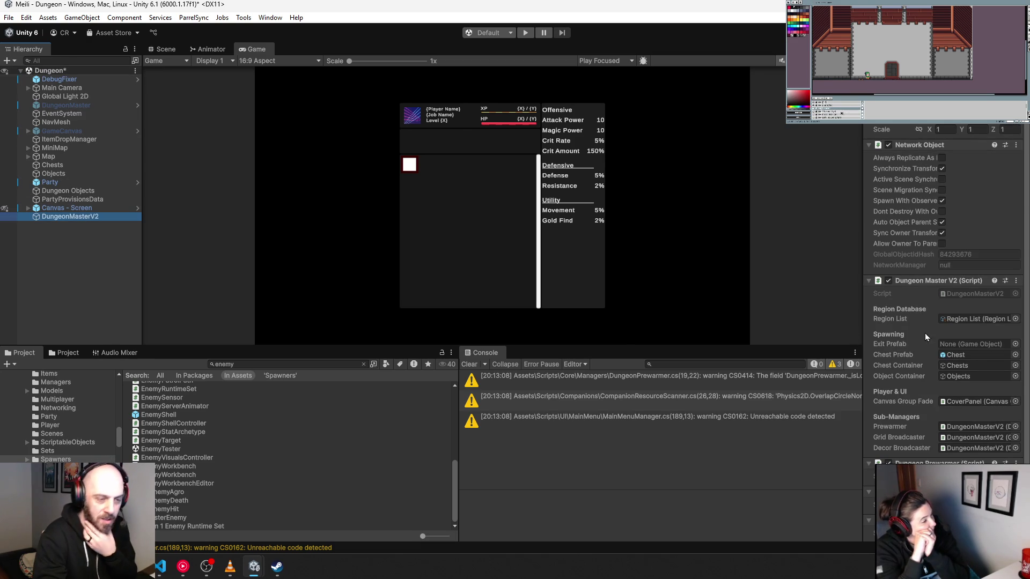
pyautogui.click(1014, 345)
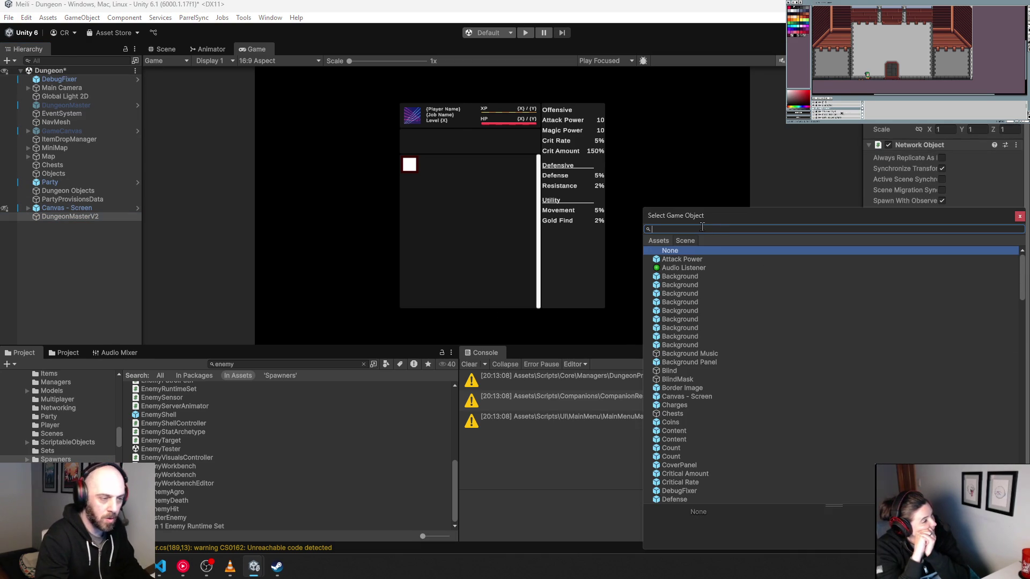
pyautogui.write('Prefab')
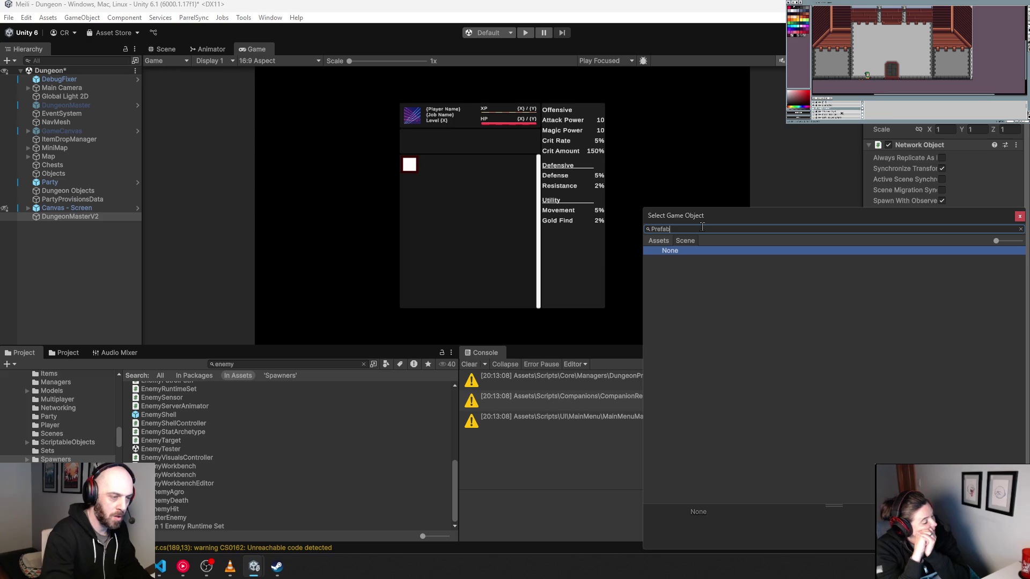
pyautogui.write('Exit')
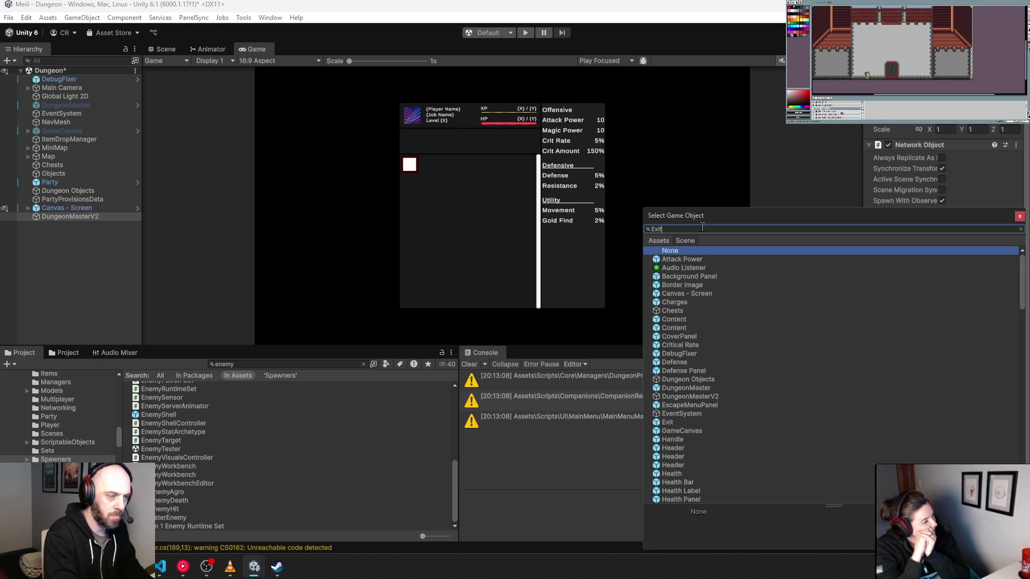
pyautogui.doubleClick(661, 259)
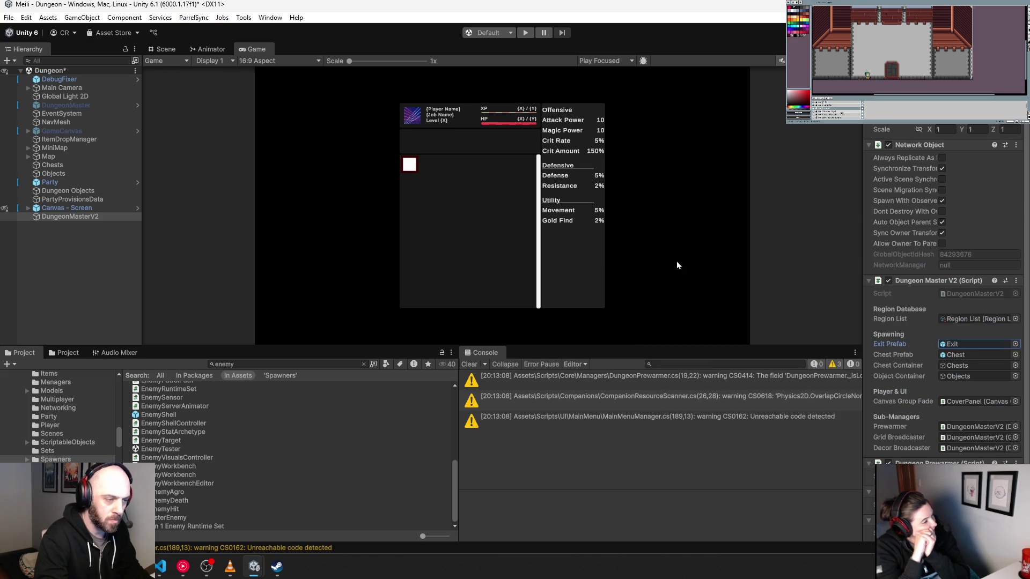
pyautogui.doubleClick(965, 343)
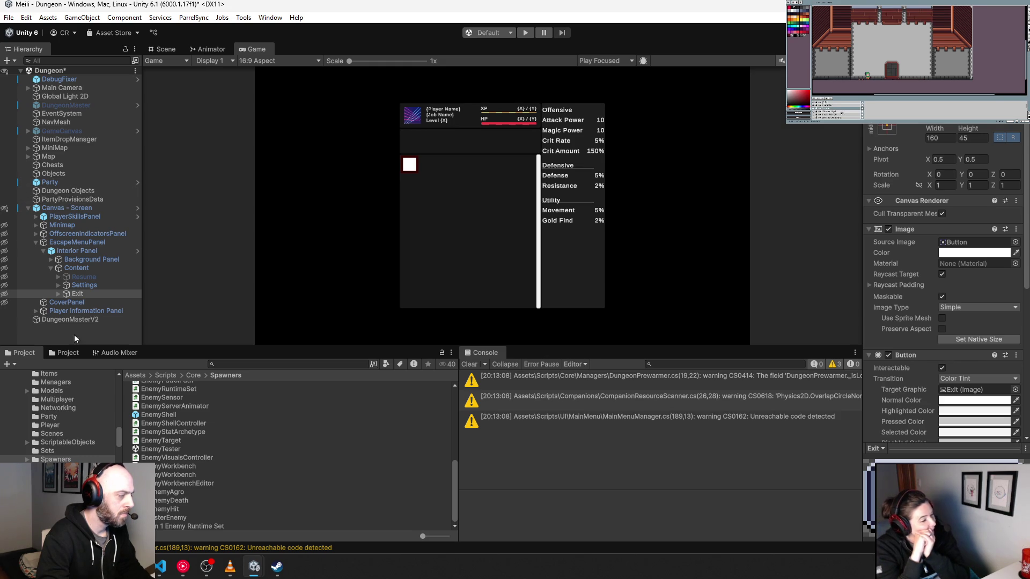
# Pick ExitDungeon from Assets (search 'exit') for DungeonMasterV2's Exit Prefab and open it.
pyautogui.click(83, 320)
pyautogui.click(1016, 344)
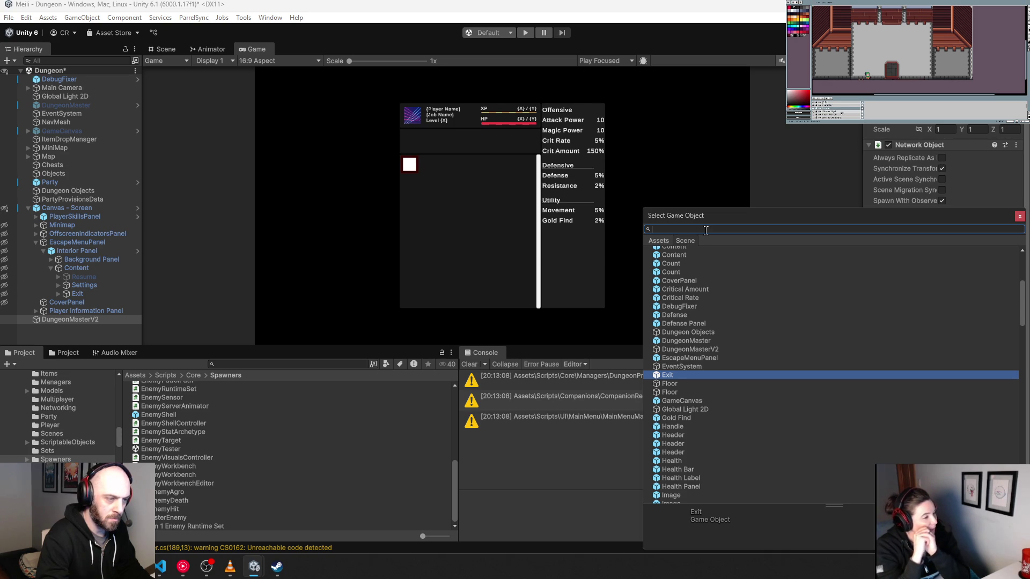
pyautogui.click(664, 241)
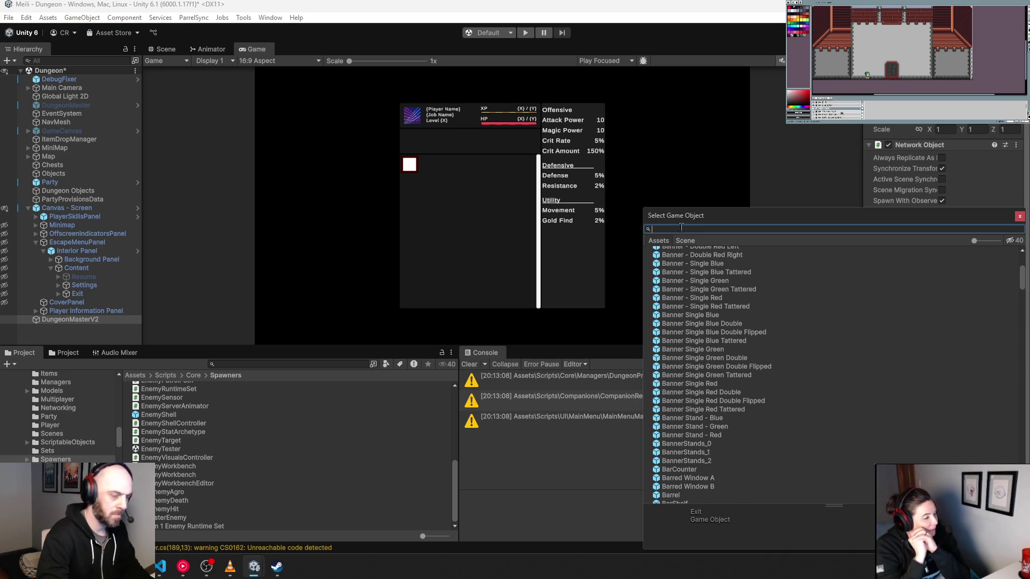
pyautogui.write('exit')
pyautogui.click(686, 269)
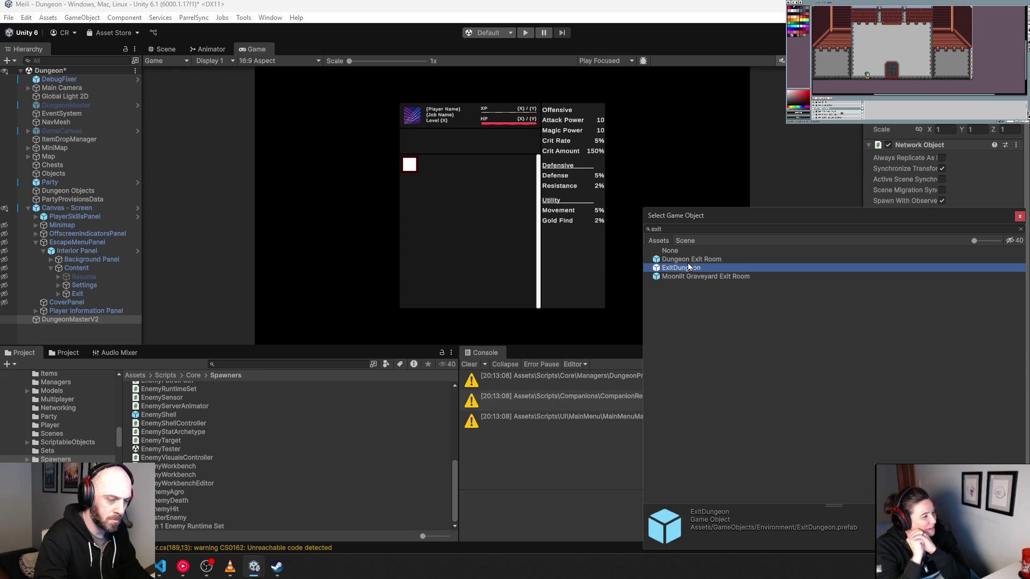
pyautogui.click(707, 276)
pyautogui.doubleClick(687, 268)
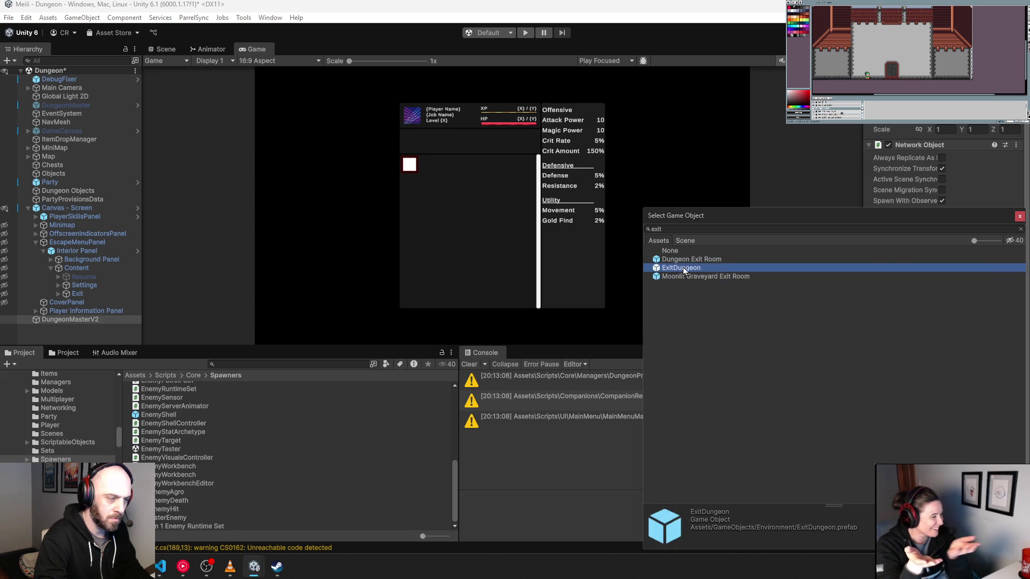
pyautogui.doubleClick(971, 344)
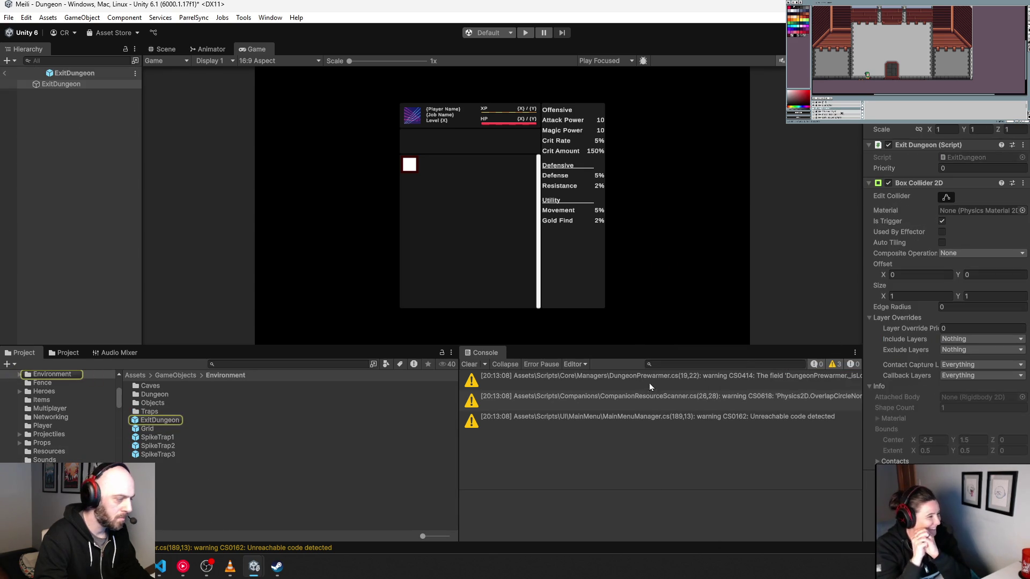
# Show the ExitDungeon root in the Scene view, widen the Inspector, and ping its script.
pyautogui.click(50, 85)
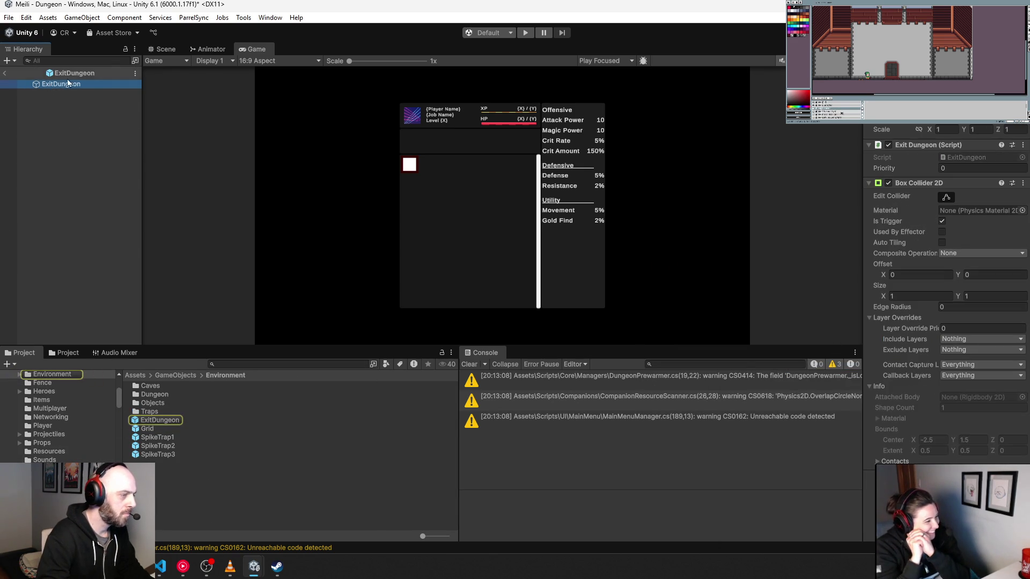
pyautogui.click(167, 50)
pyautogui.scroll(1, 510, 181)
pyautogui.scroll(2, 537, 220)
pyautogui.scroll(-2, 537, 220)
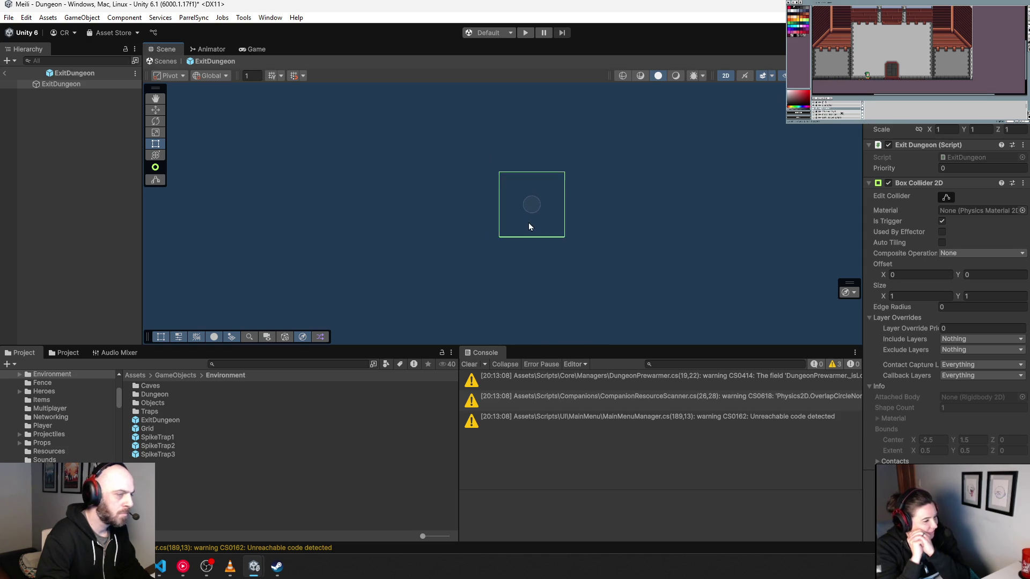
pyautogui.scroll(-2, 529, 227)
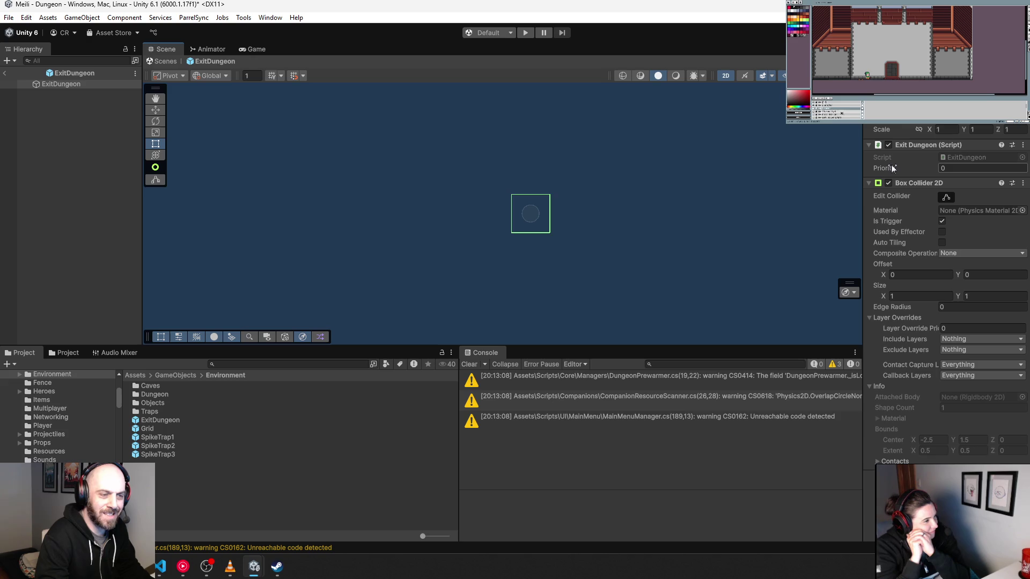
pyautogui.moveTo(864, 170)
pyautogui.mouseDown()
pyautogui.moveTo(668, 170)
pyautogui.moveTo(714, 170)
pyautogui.mouseUp()
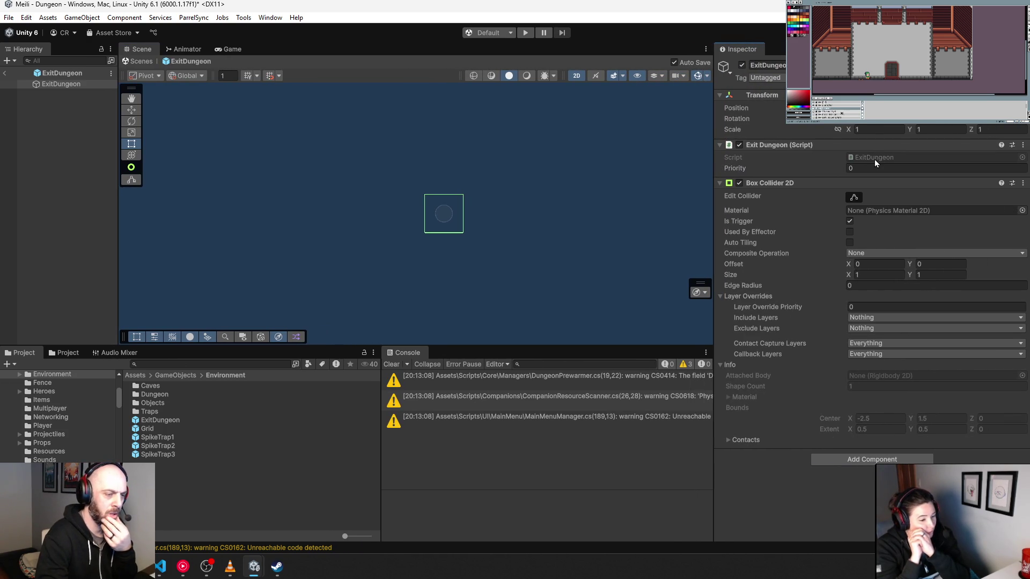
pyautogui.click(874, 158)
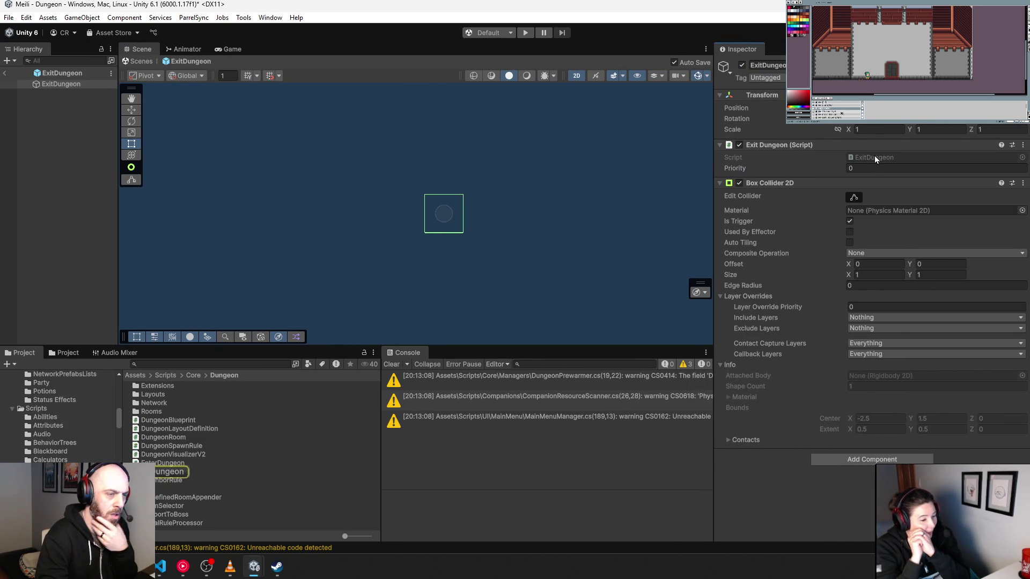
# Open ExitDungeon.cs in Visual Studio Code, close it, and return to Unity.
pyautogui.doubleClick(875, 156)
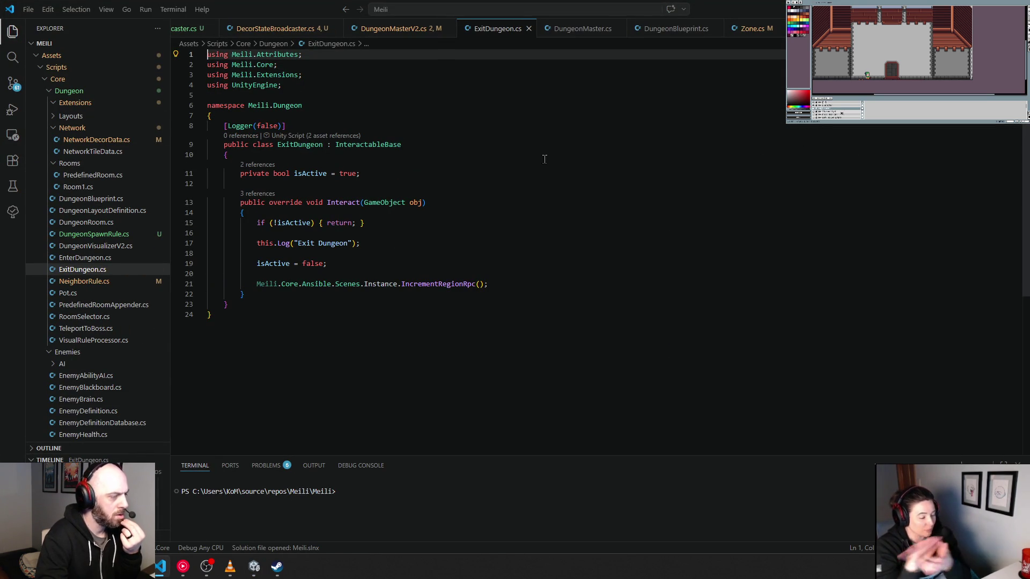
pyautogui.click(528, 28)
pyautogui.hotkey('alt', 'Tab')
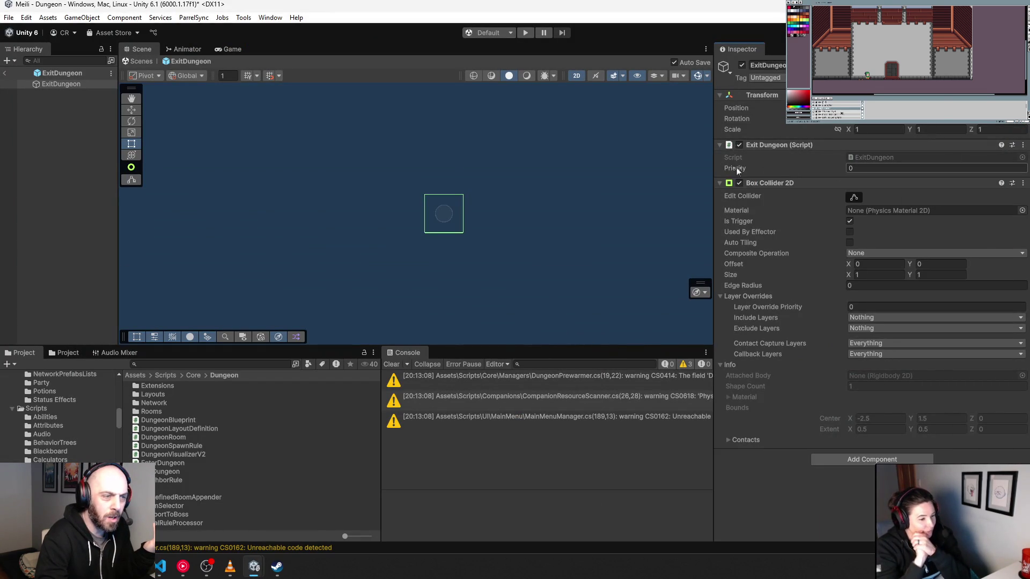
# Reopen ExitDungeon.cs and inspect InteractableBase's definition and Priority property, then close it.
pyautogui.doubleClick(871, 156)
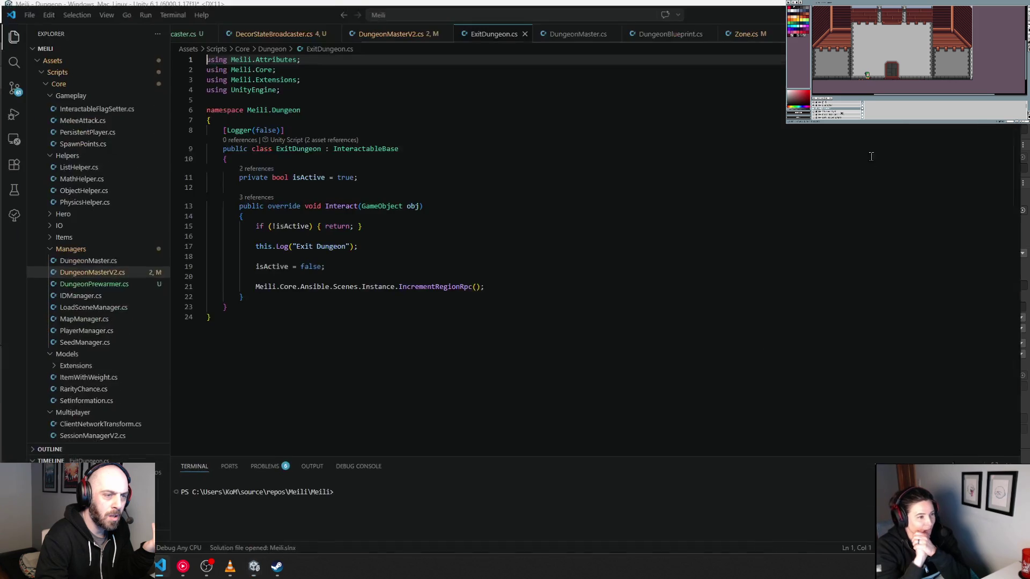
pyautogui.doubleClick(368, 144)
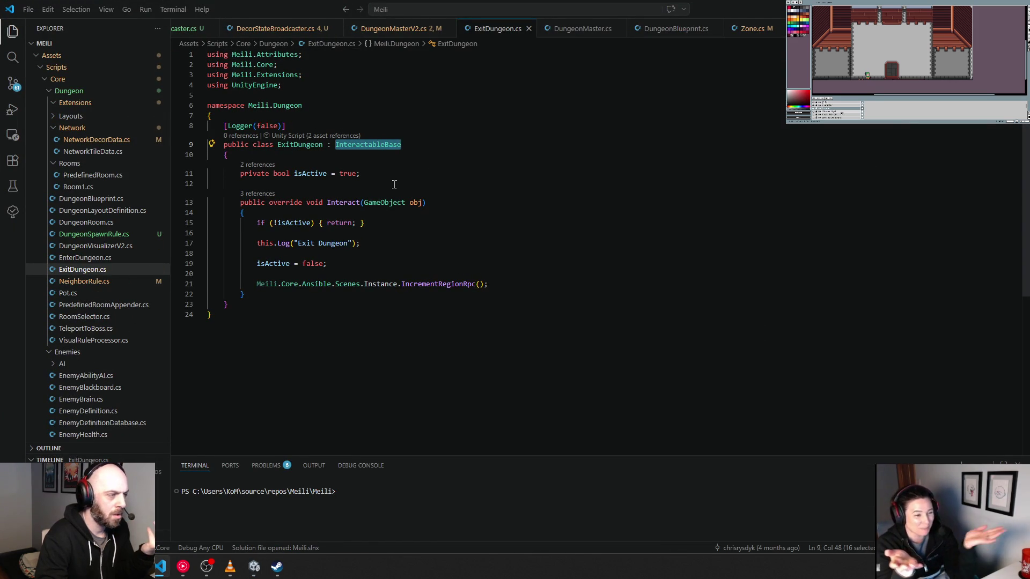
pyautogui.press('F12')
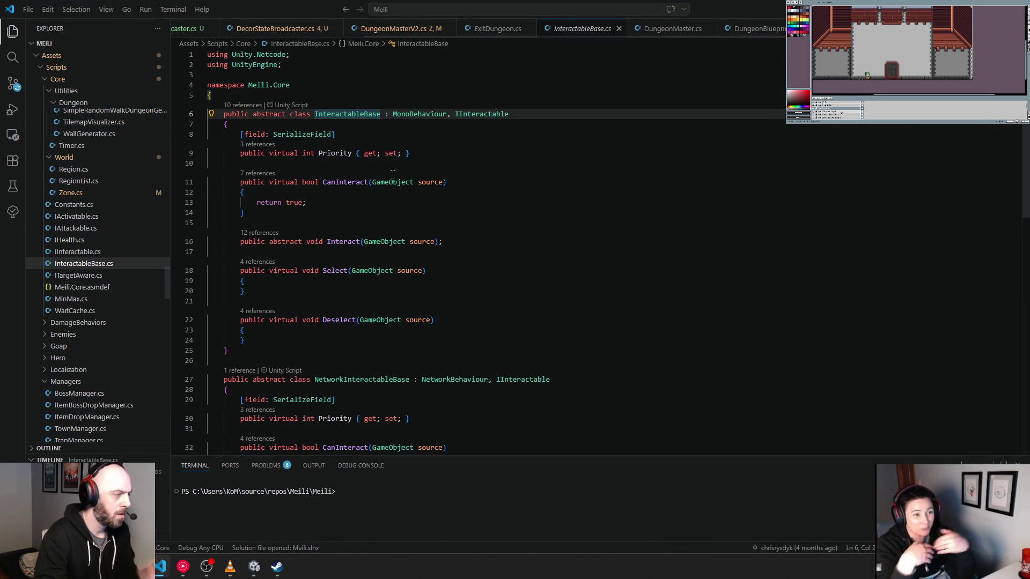
pyautogui.doubleClick(334, 153)
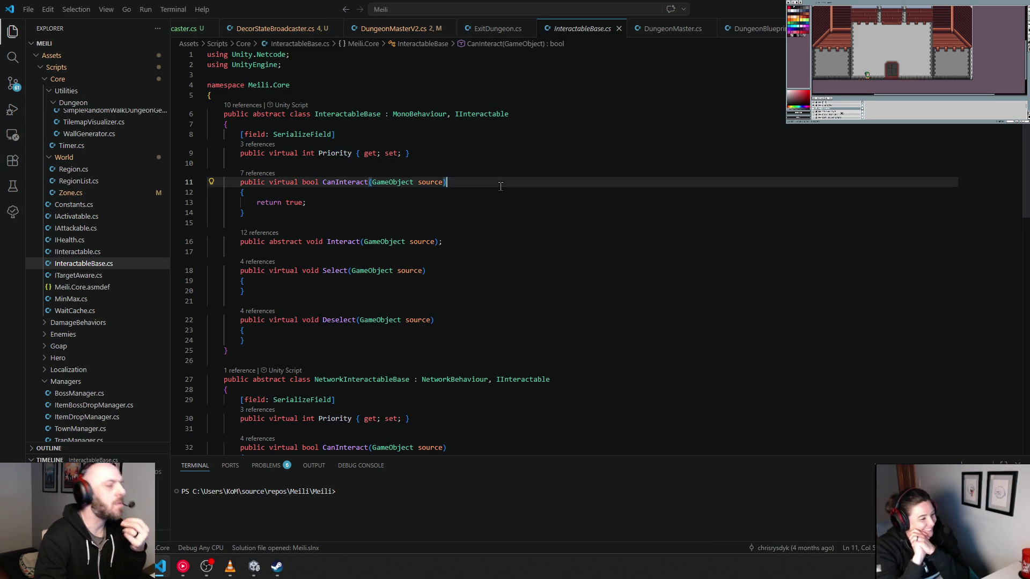
pyautogui.click(619, 28)
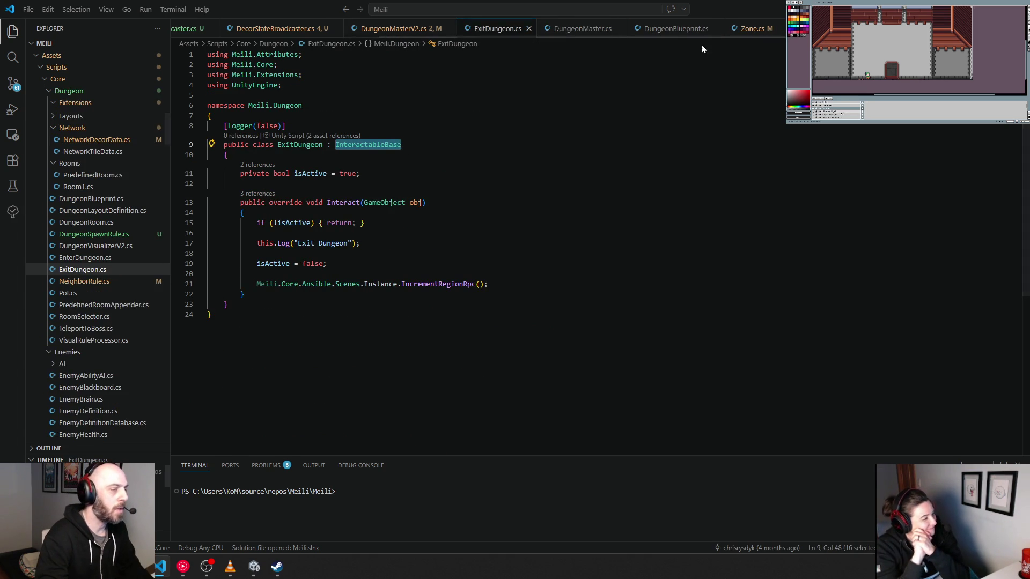
pyautogui.hotkey('alt', 'Tab')
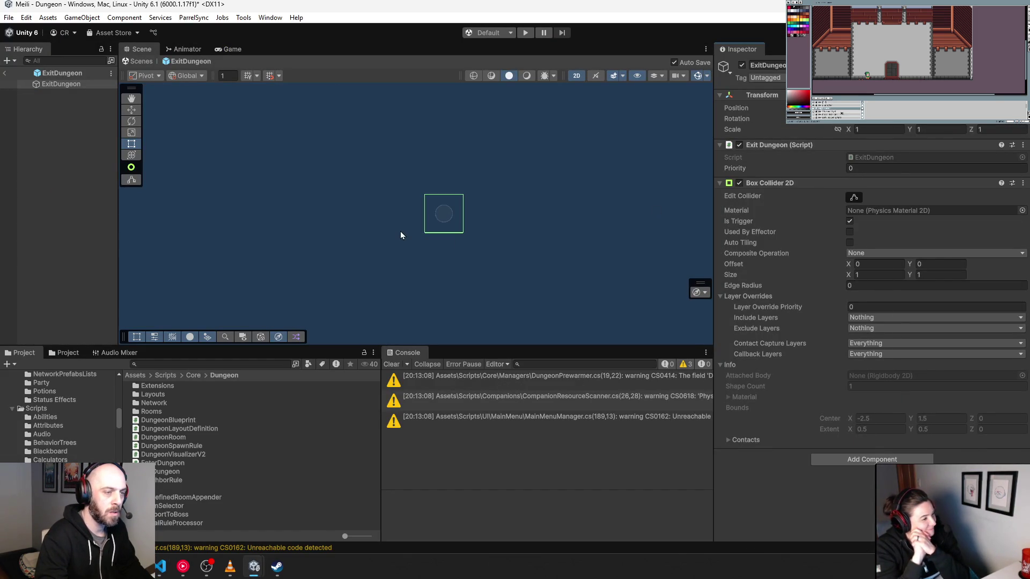
# Add a Sprite Renderer component to ExitDungeon and move it above the Exit Dungeon script.
pyautogui.click(871, 459)
pyautogui.write('Spritere')
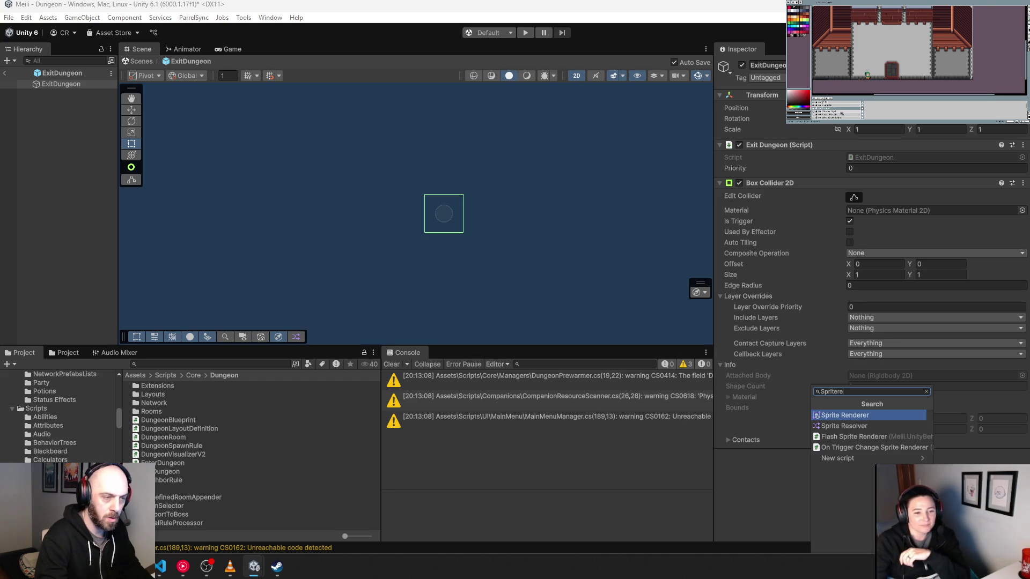
pyautogui.click(842, 417)
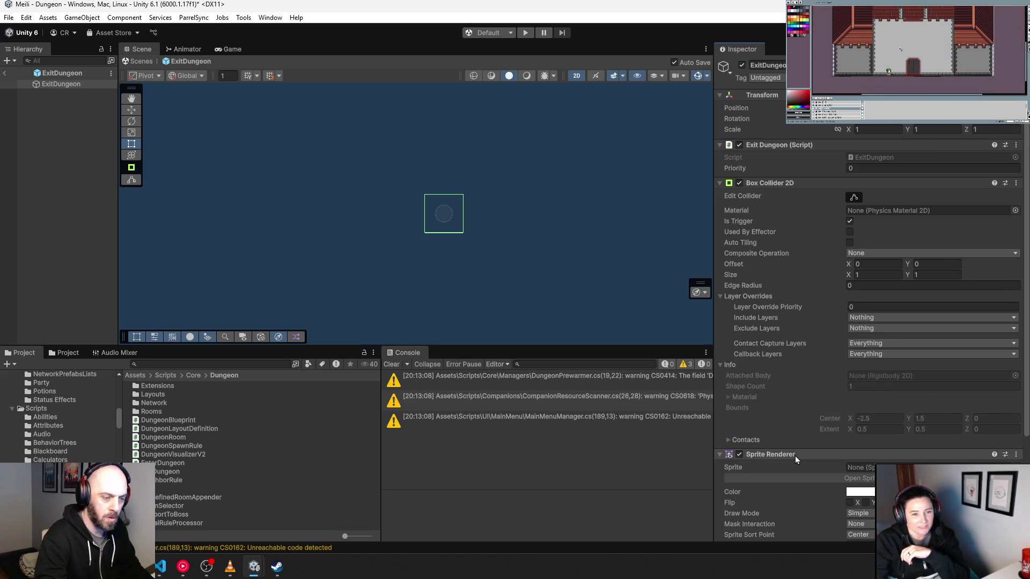
pyautogui.moveTo(781, 141); pyautogui.dragTo(778, 143)
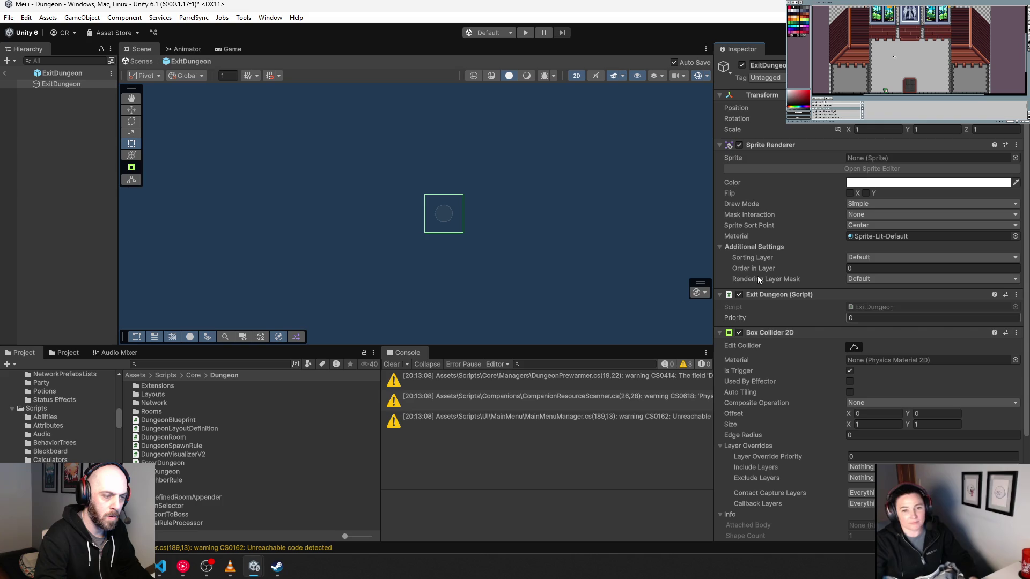
pyautogui.click(1015, 158)
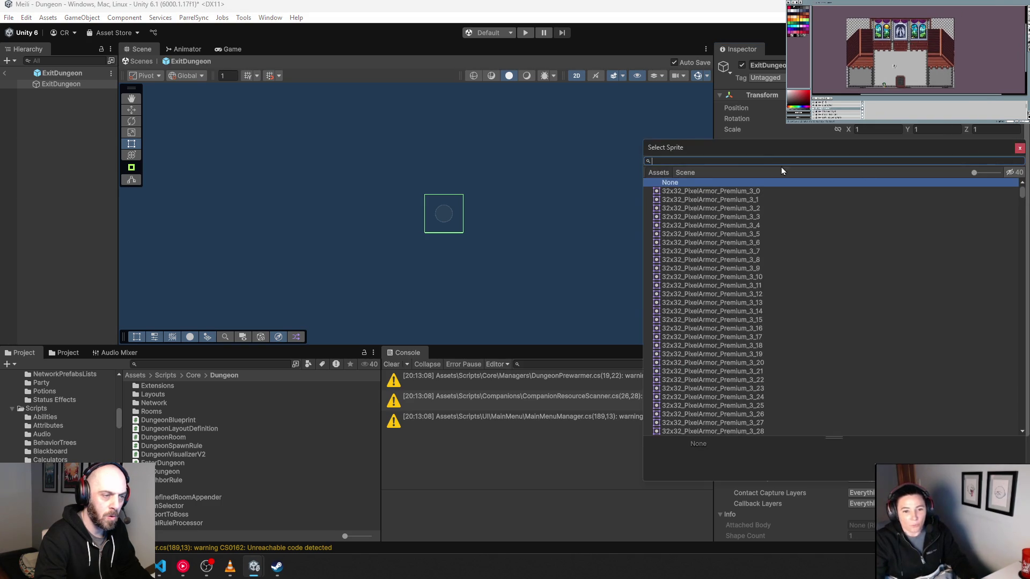
# Search the sprite chooser for 'portal' and assign the PortalSmall sprite to the Sprite Renderer.
pyautogui.write('exit')
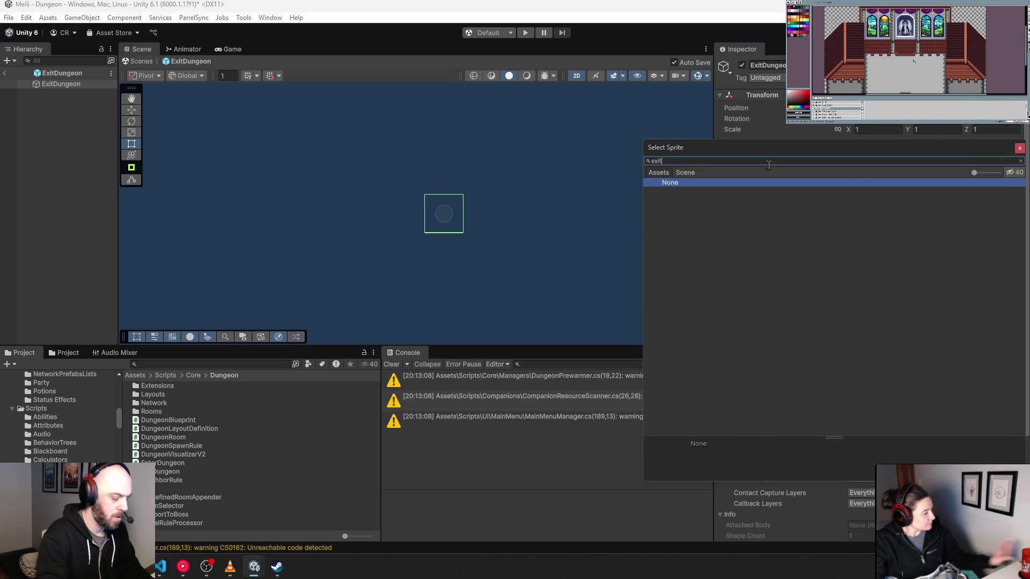
pyautogui.press('BackSpace')
pyautogui.press('BackSpace')
pyautogui.press('BackSpace')
pyautogui.write('telep')
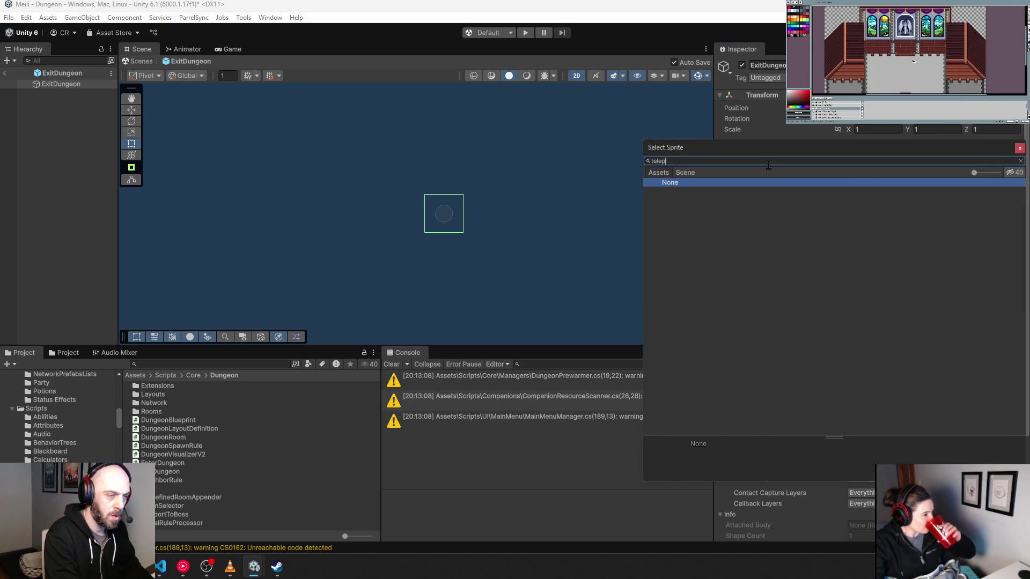
pyautogui.press('BackSpace')
pyautogui.press('BackSpace')
pyautogui.press('BackSpace')
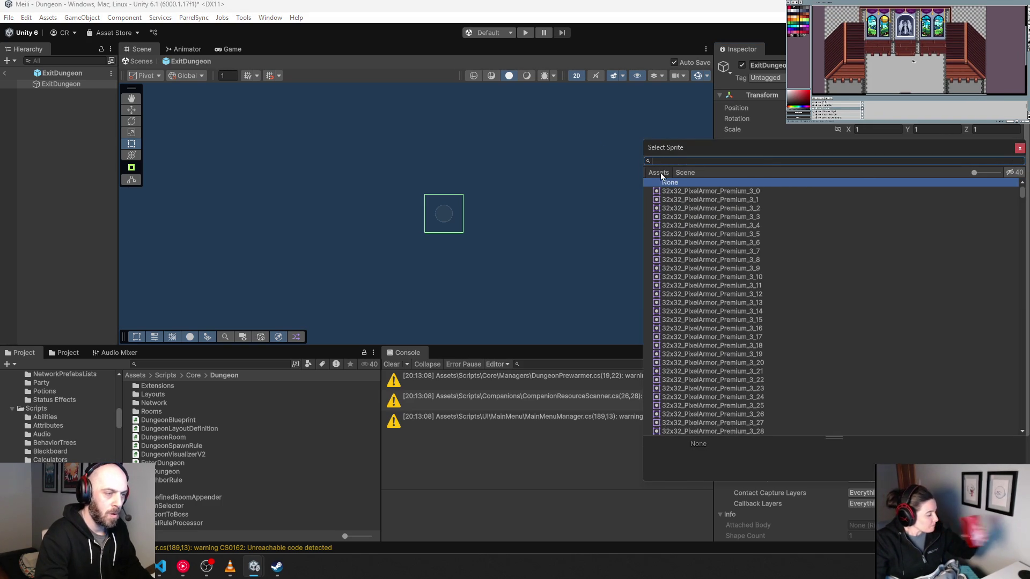
pyautogui.write('portal')
pyautogui.click(678, 195)
pyautogui.scroll(-5, 684, 329)
pyautogui.click(687, 425)
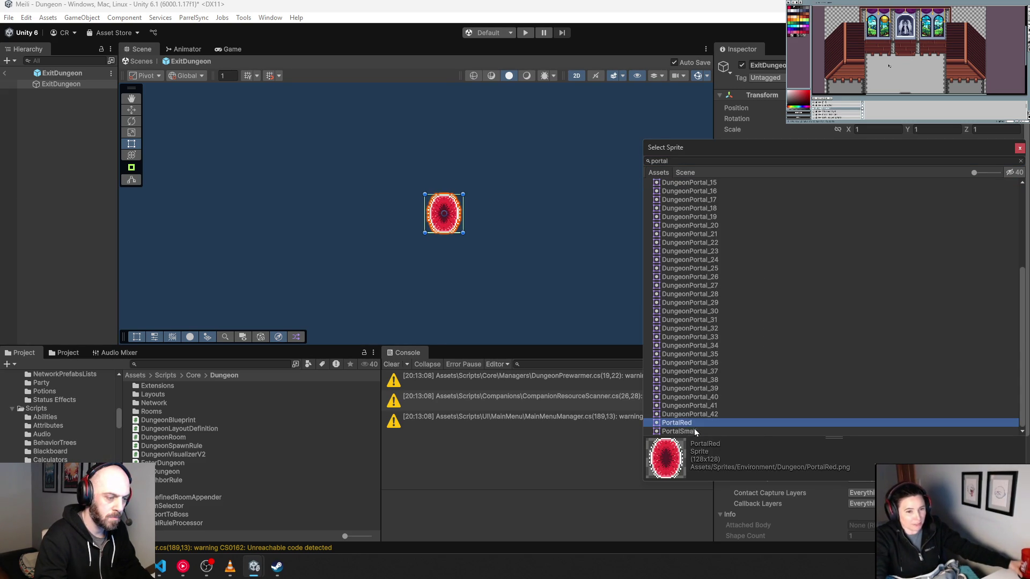
pyautogui.click(698, 432)
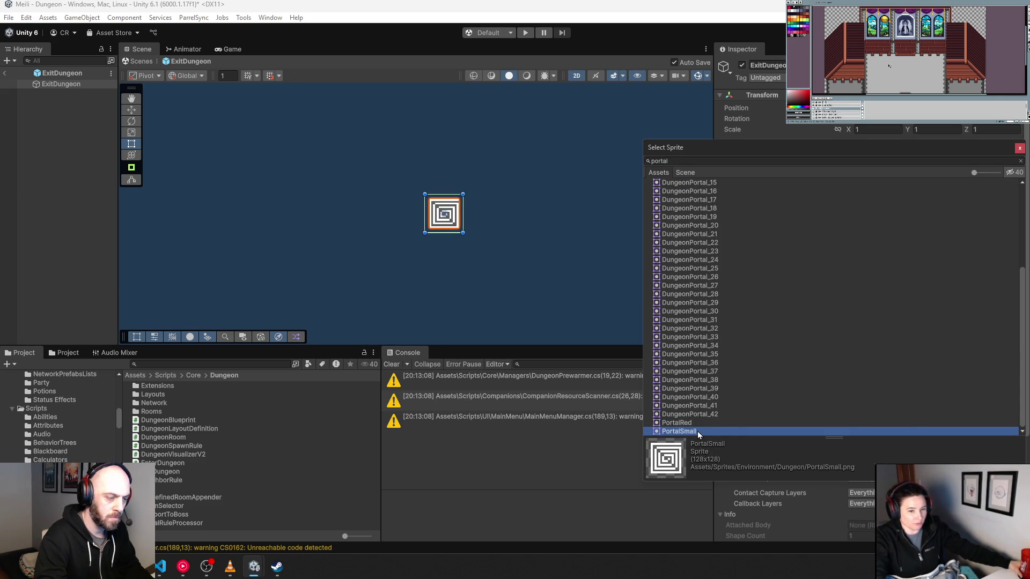
pyautogui.doubleClick(698, 431)
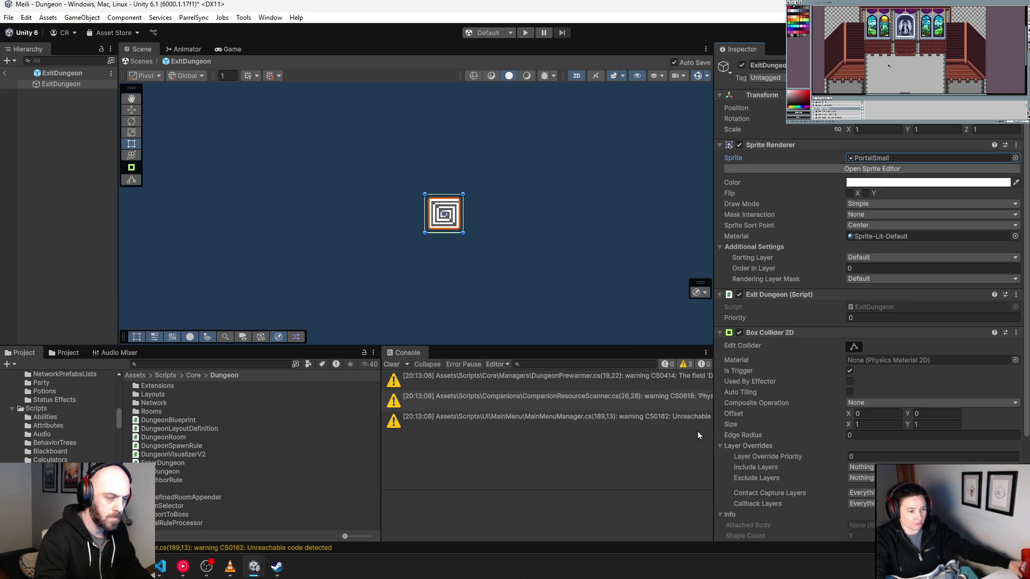
# Set the Sprite Renderer colour tint to bright cyan 00D3FF.
pyautogui.click(883, 183)
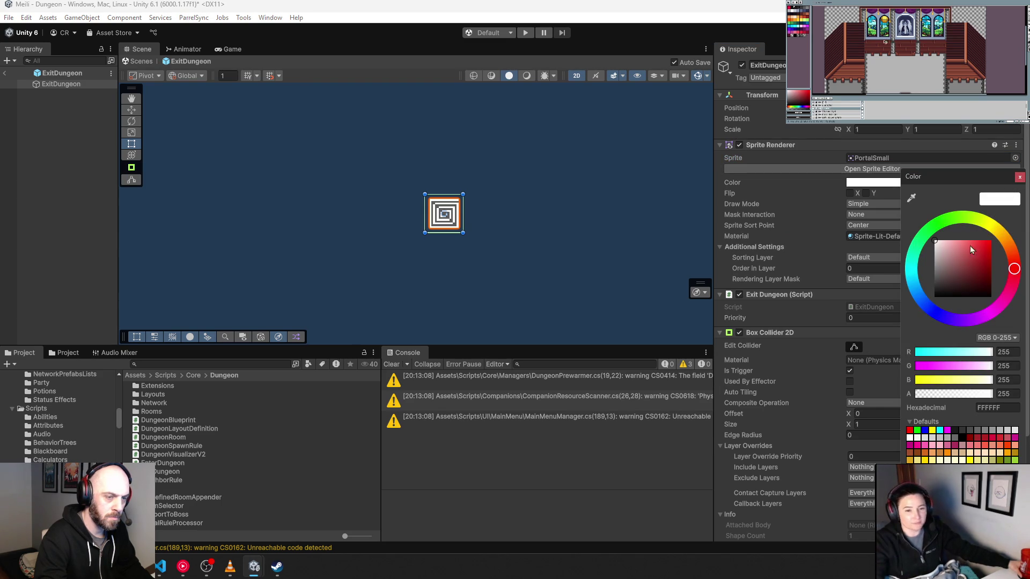
pyautogui.moveTo(946, 223); pyautogui.dragTo(913, 283)
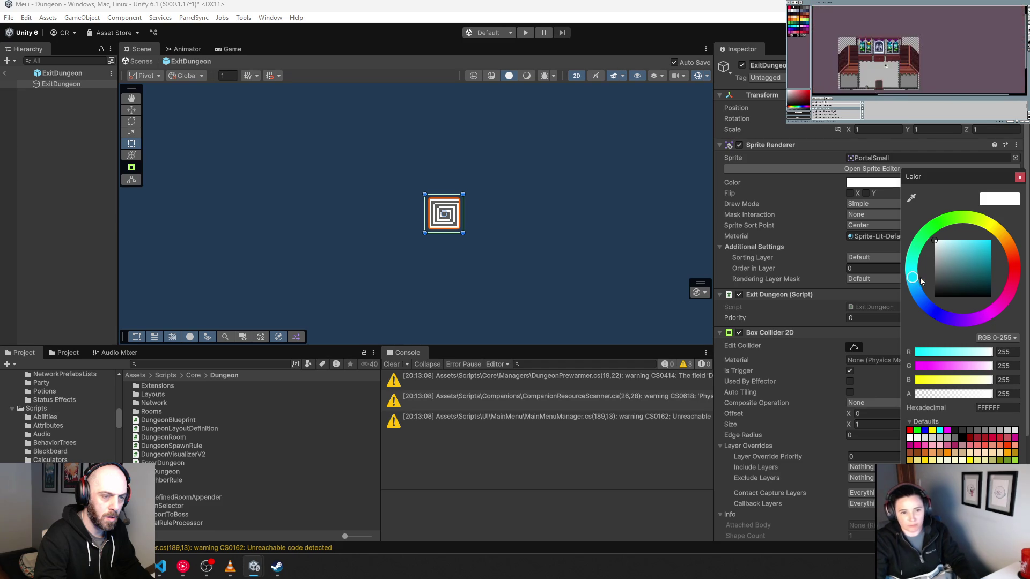
pyautogui.click(990, 242)
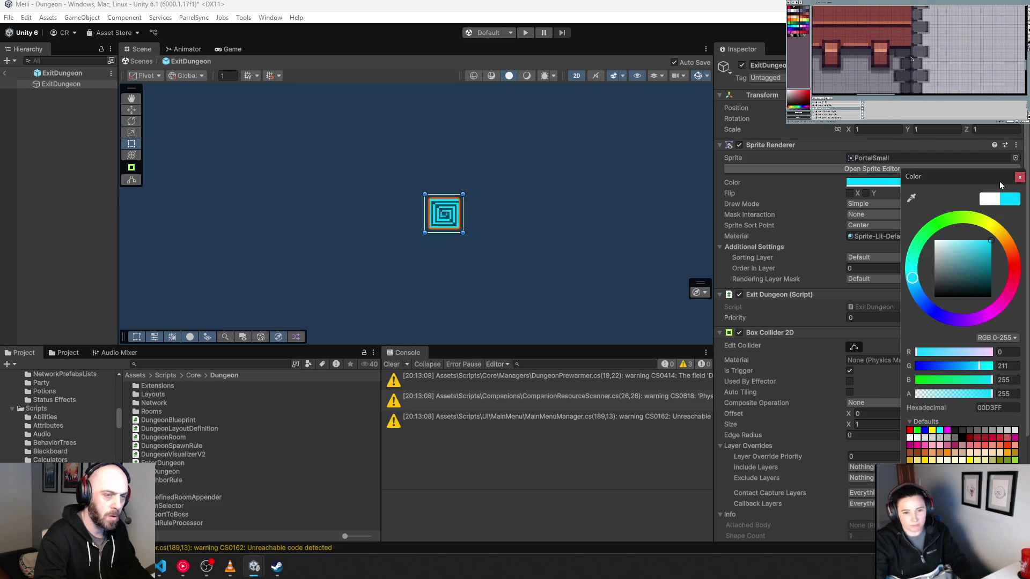
pyautogui.click(1020, 177)
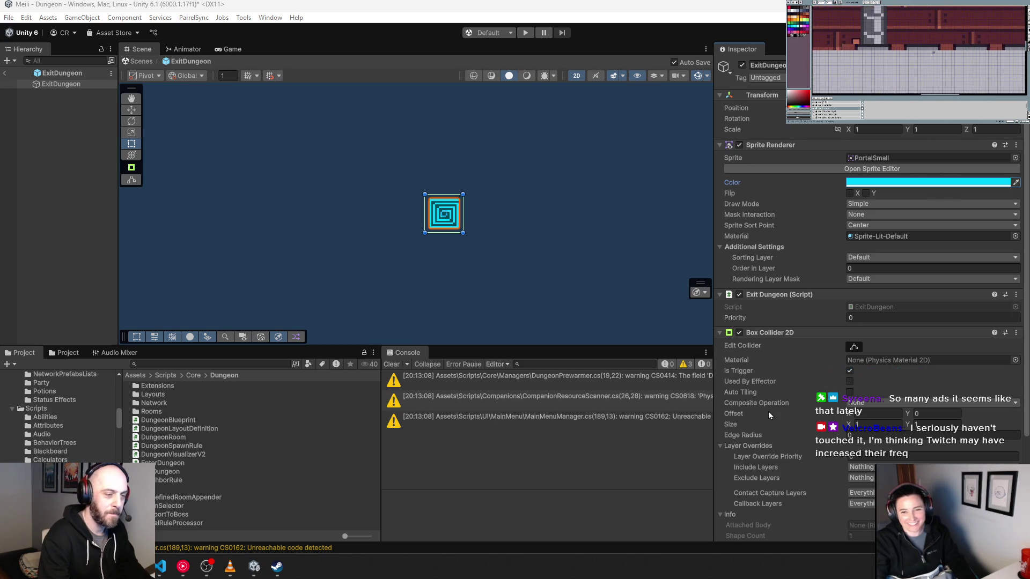
# Put the sprite on the Environment sorting layer with Order in Layer 1.
pyautogui.click(884, 258)
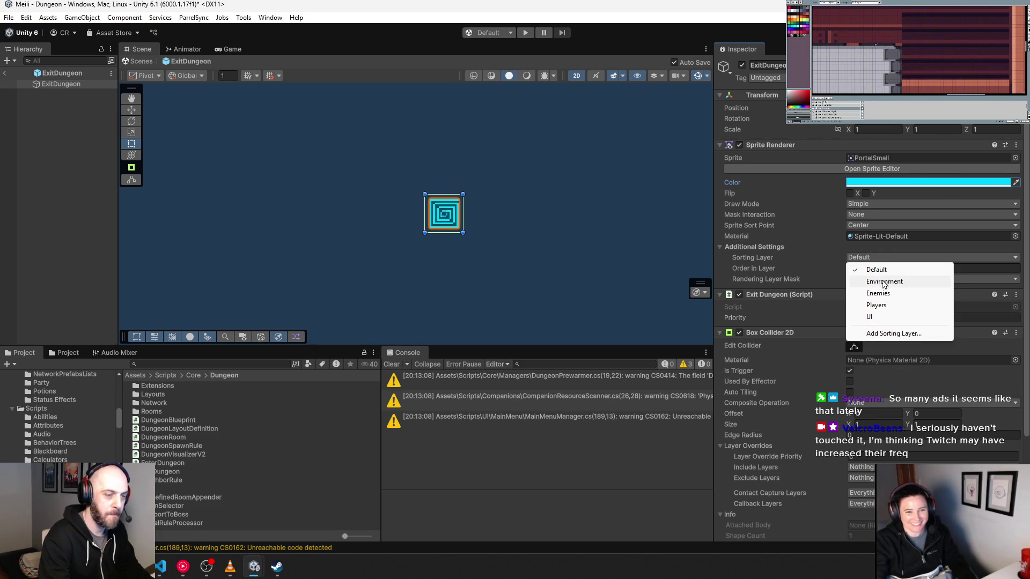
pyautogui.click(883, 283)
pyautogui.click(862, 268)
pyautogui.write('1')
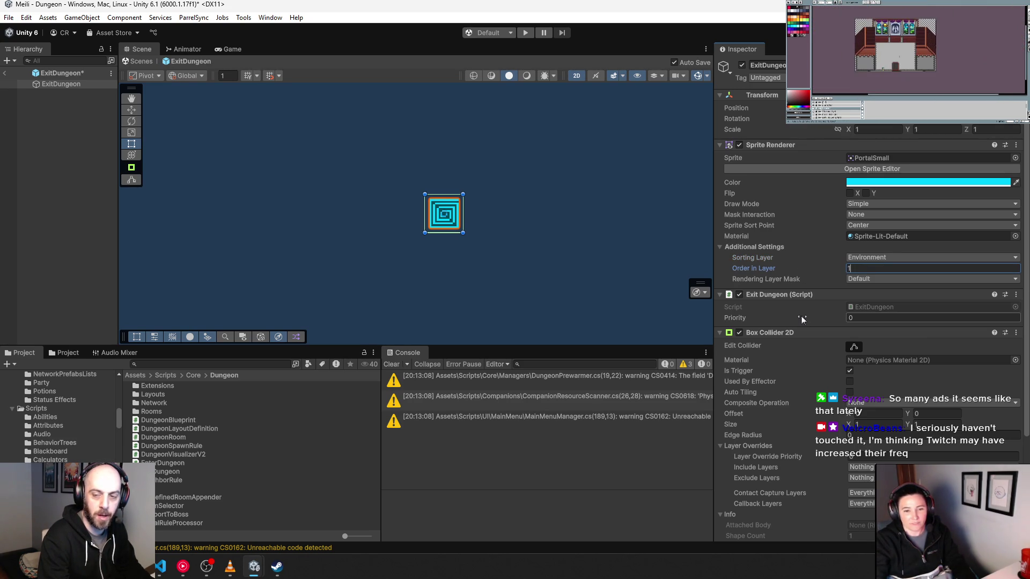
# Set the Transform scale X and Y to 0.5.
pyautogui.click(875, 129)
pyautogui.write('.5')
pyautogui.press('Tab')
pyautogui.write('.5')
pyautogui.press('Return')
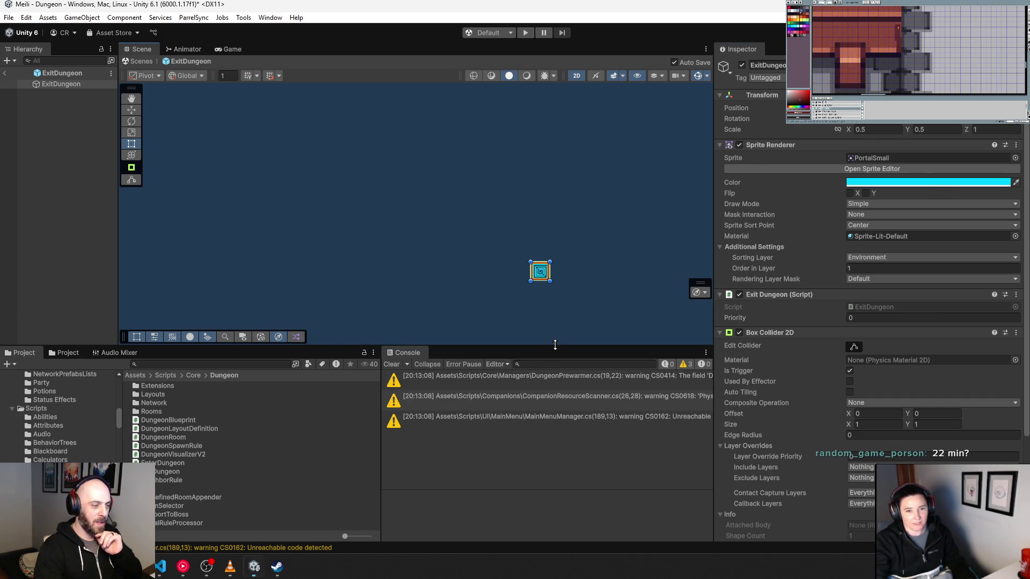
# Enlarge the Scene view, then pan and zoom to centre the cyan portal sprite.
pyautogui.moveTo(554, 353); pyautogui.dragTo(554, 402)
pyautogui.moveTo(530, 328)
pyautogui.mouseDown()
pyautogui.moveTo(421, 292)
pyautogui.moveTo(449, 248)
pyautogui.mouseUp()
pyautogui.scroll(5, 447, 247)
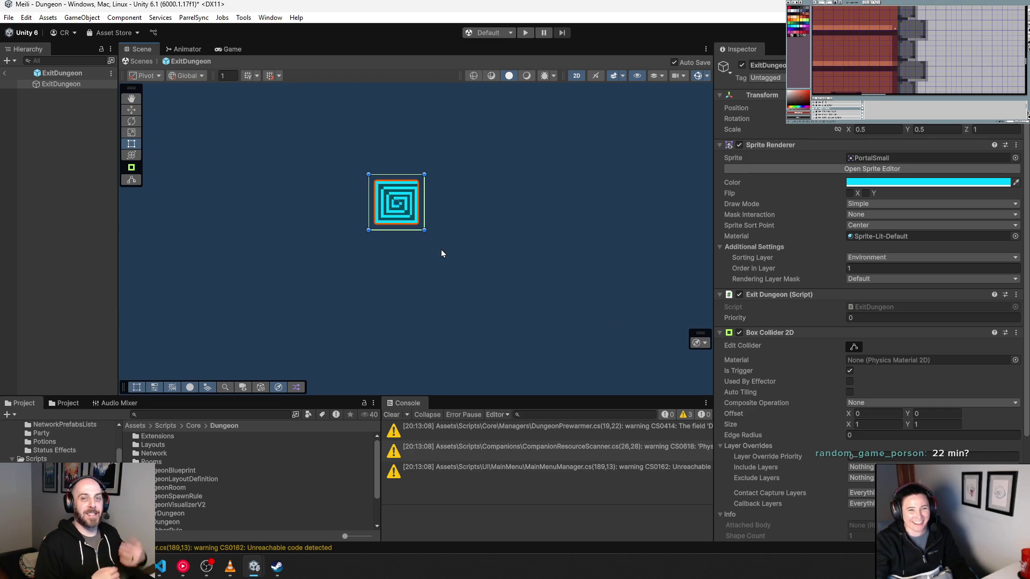
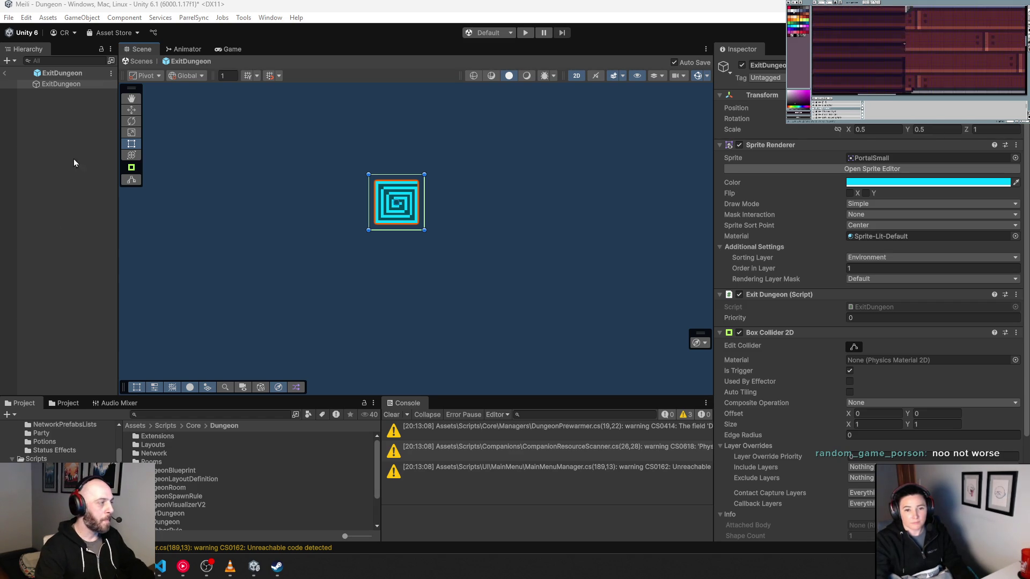
# Return to the Dungeon scene, select DungeonMasterV2 in a widened Inspector, and open its Region List.
pyautogui.click(4, 73)
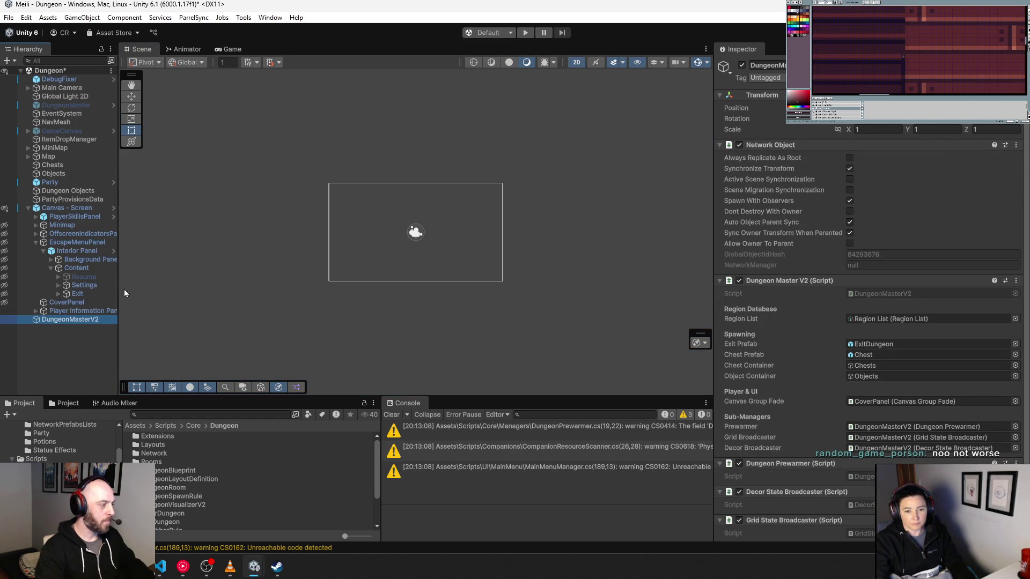
pyautogui.click(29, 208)
pyautogui.click(60, 217)
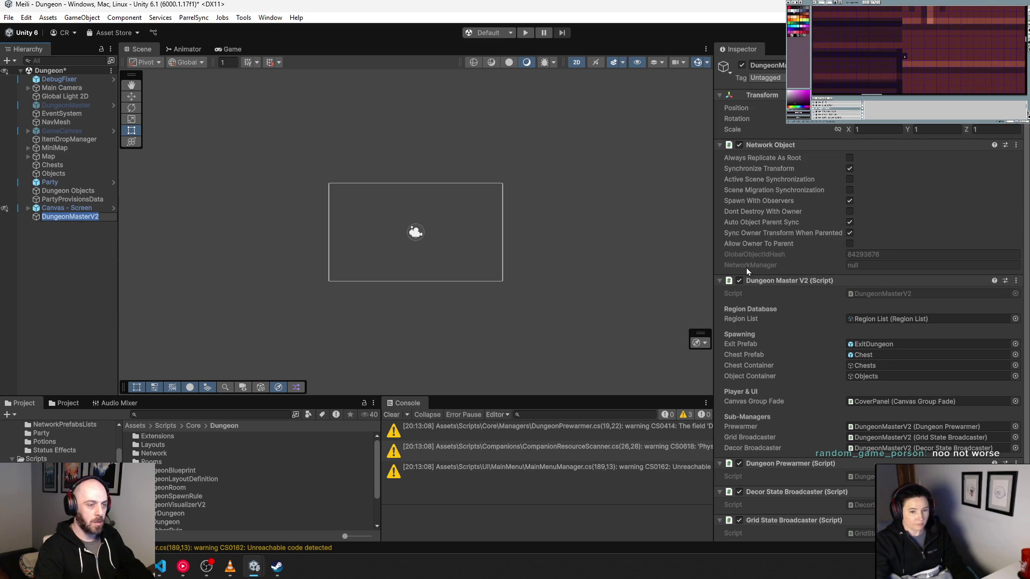
pyautogui.moveTo(712, 231)
pyautogui.mouseDown()
pyautogui.moveTo(545, 232)
pyautogui.moveTo(662, 232)
pyautogui.mouseUp()
pyautogui.doubleClick(862, 319)
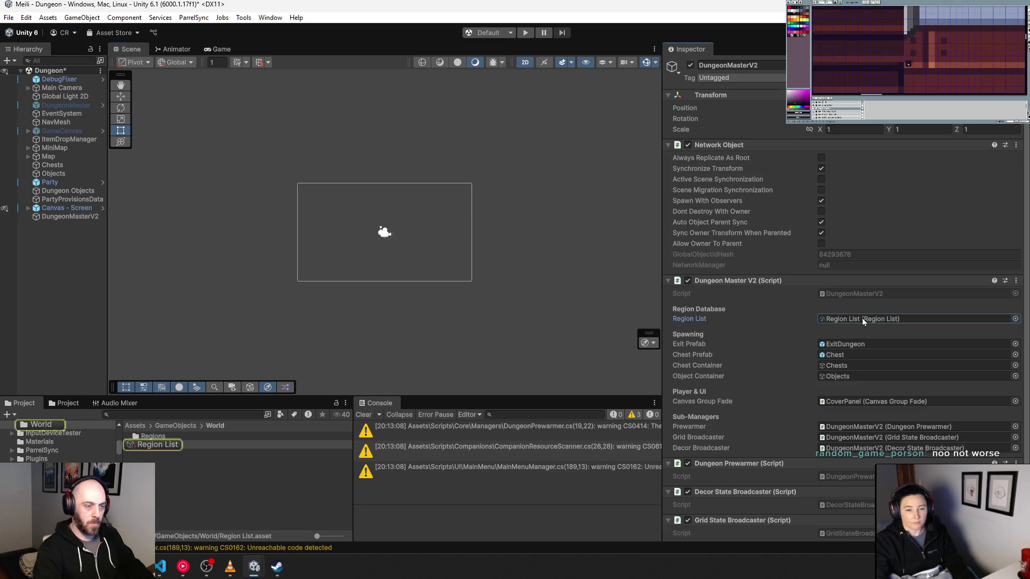
# Open the Haunted Dungeon Zone, then retrace it from DungeonMasterV2 via Region List and Sunken Lands.
pyautogui.doubleClick(858, 126)
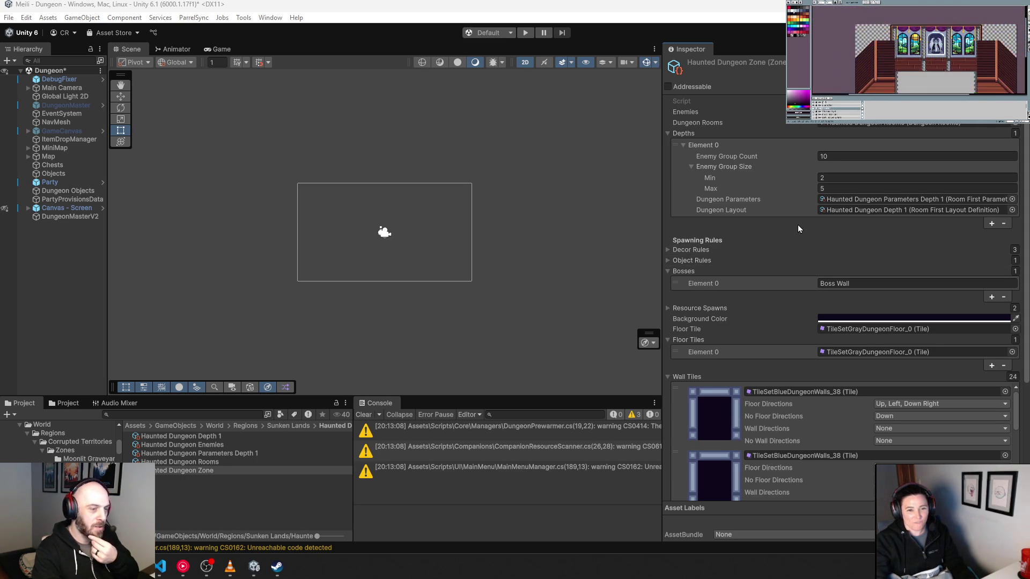
pyautogui.click(77, 216)
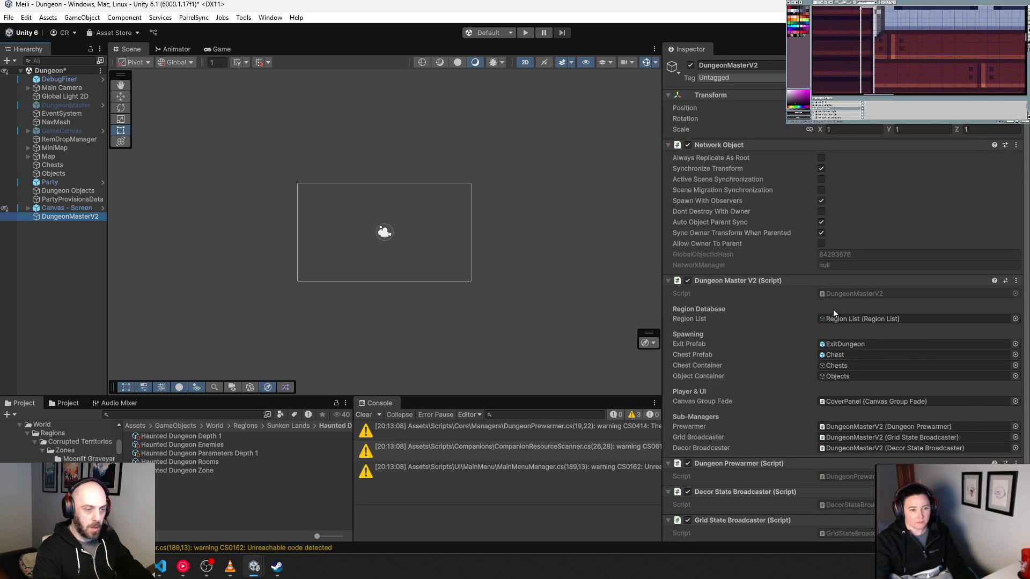
pyautogui.doubleClick(855, 319)
pyautogui.doubleClick(856, 124)
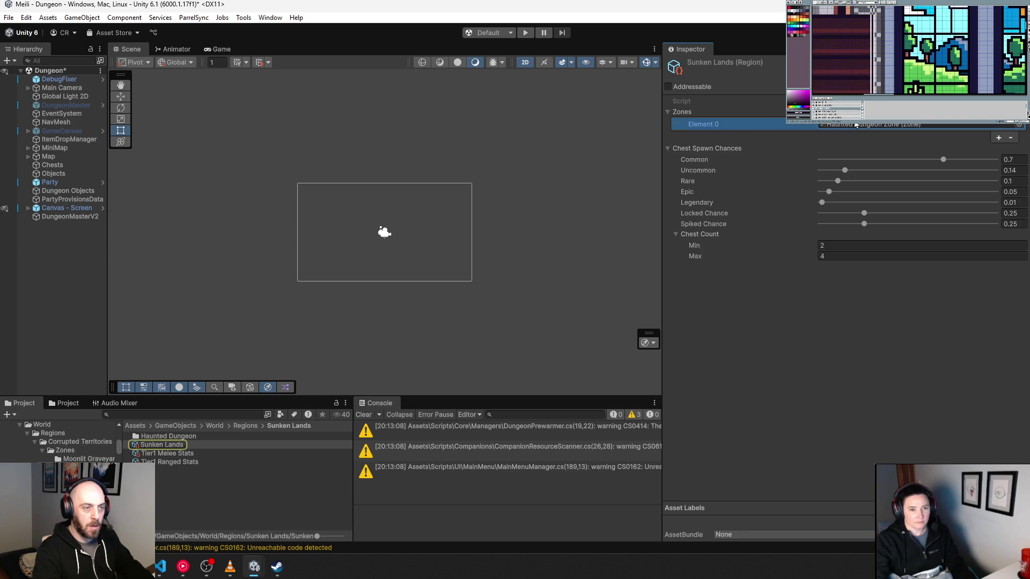
pyautogui.doubleClick(857, 125)
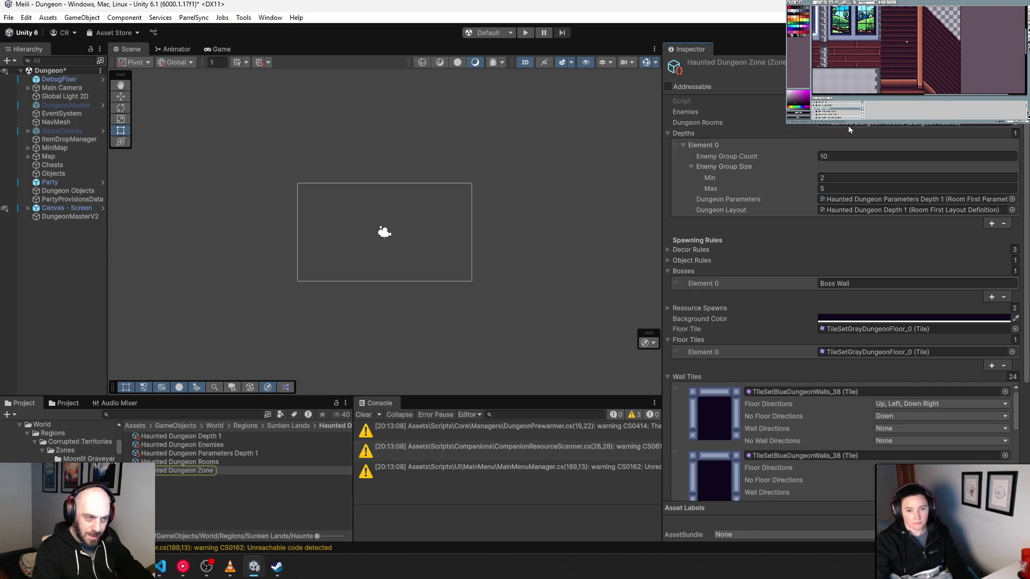
# Open the Haunted Dungeon Depth 1 layout, step to Dungeon Height, and start Play mode.
pyautogui.doubleClick(866, 209)
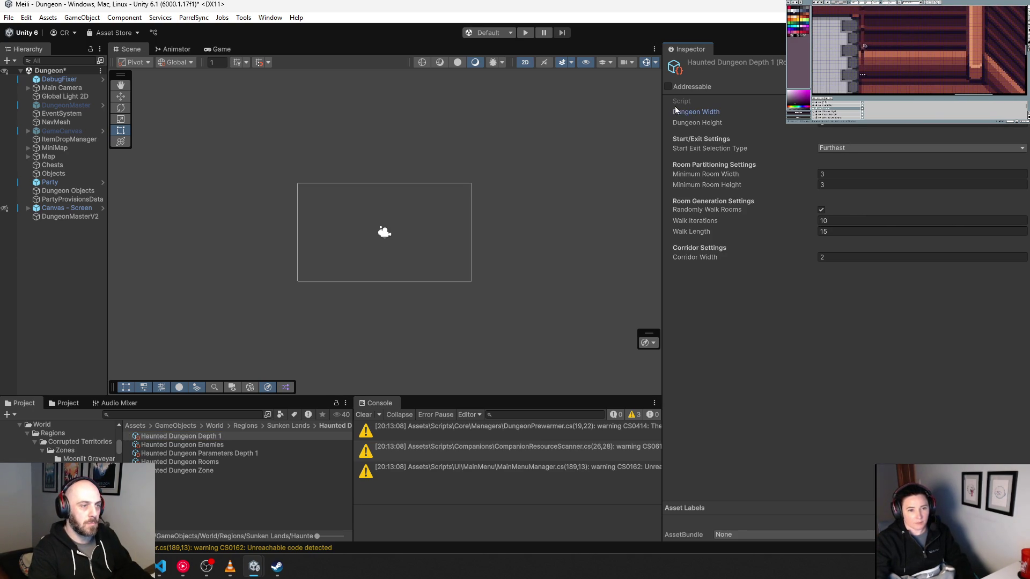
pyautogui.press('Tab')
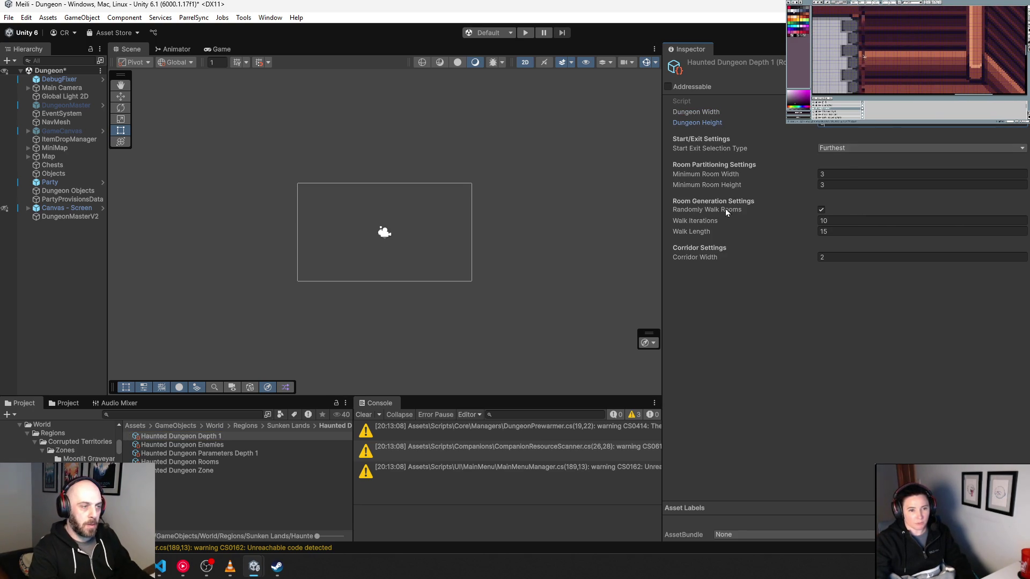
pyautogui.click(526, 35)
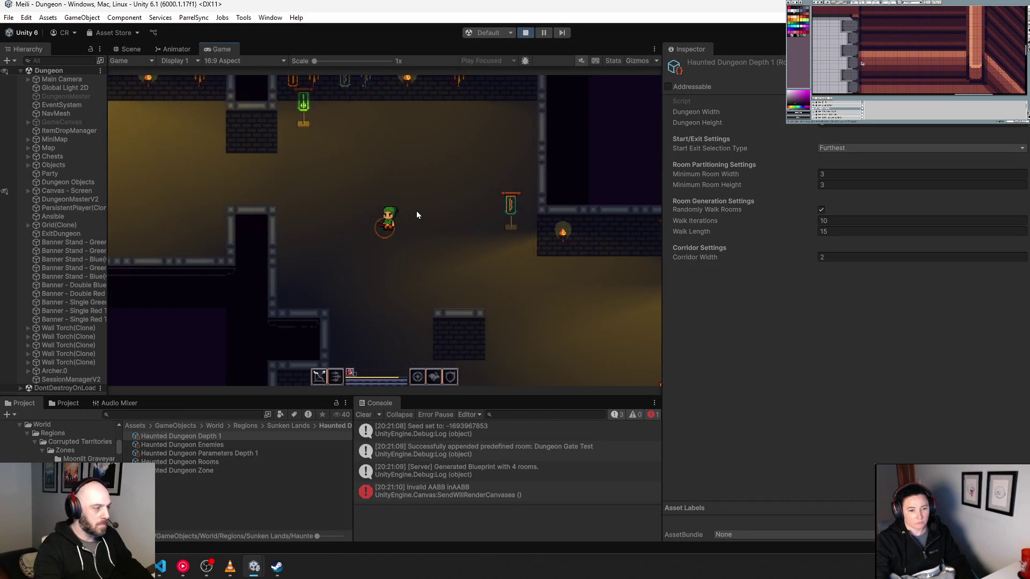
# Walk the hero through the dungeon rooms onto the green portal to load the next level.
pyautogui.press('a')
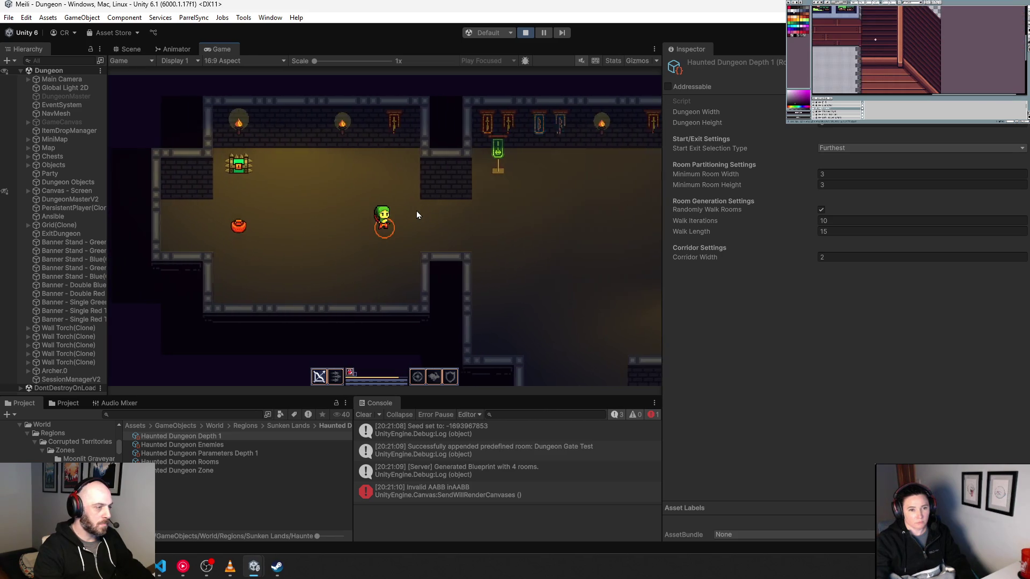
pyautogui.press('d')
pyautogui.press('s')
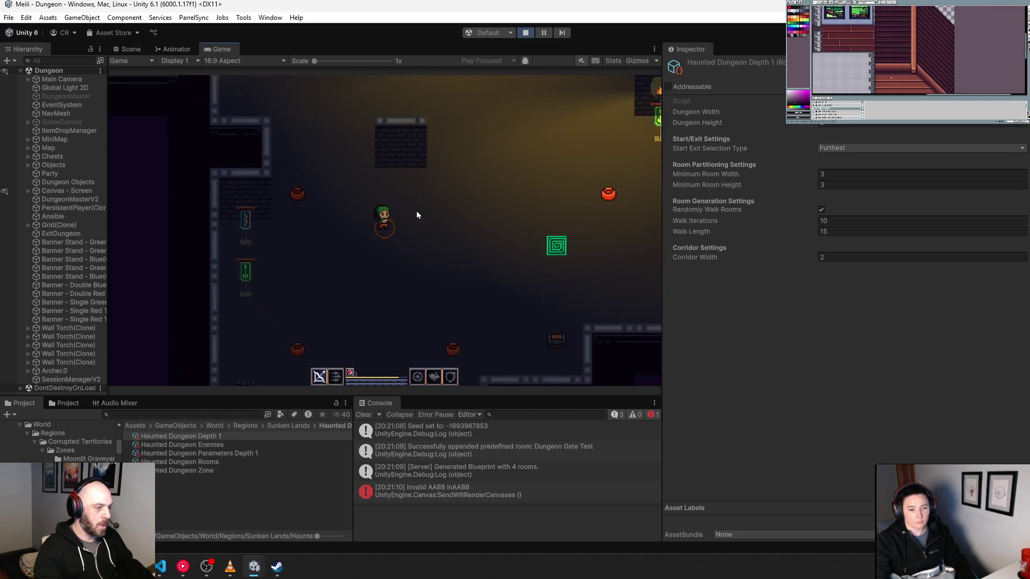
pyautogui.press('d')
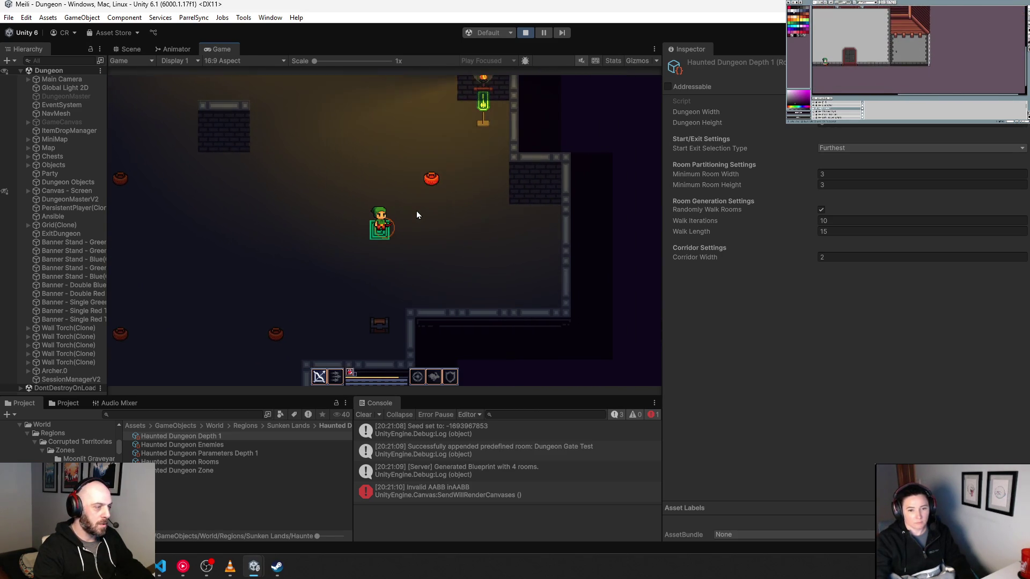
pyautogui.press('w')
pyautogui.press('a')
pyautogui.press('s')
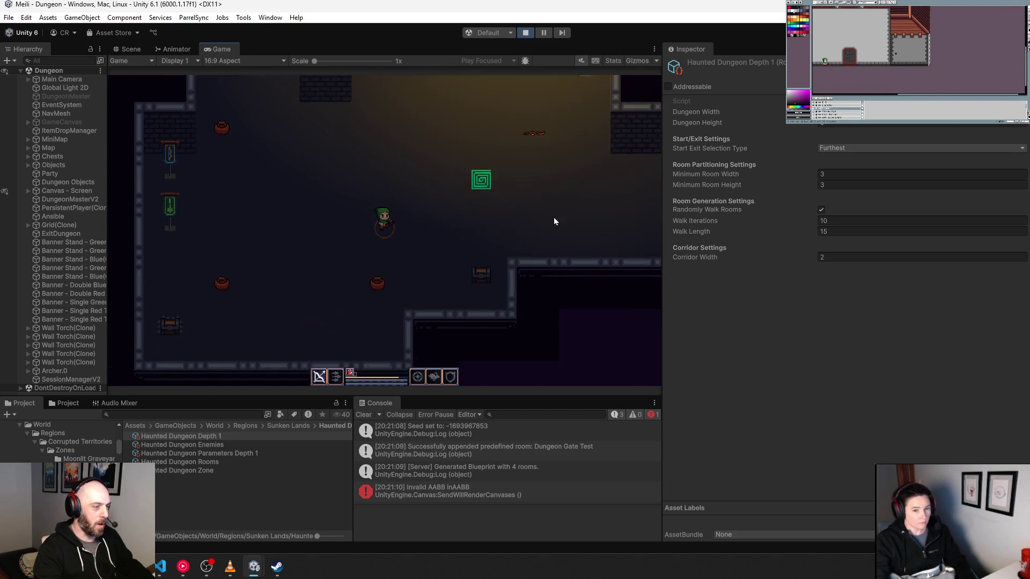
pyautogui.press('w')
pyautogui.press('d')
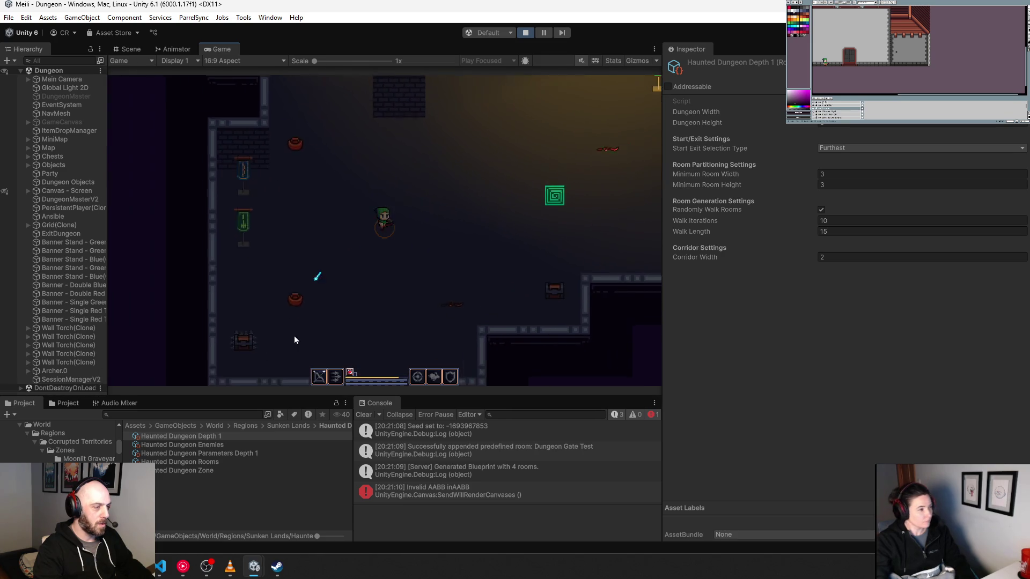
pyautogui.press('w')
pyautogui.press('d')
pyautogui.press('s')
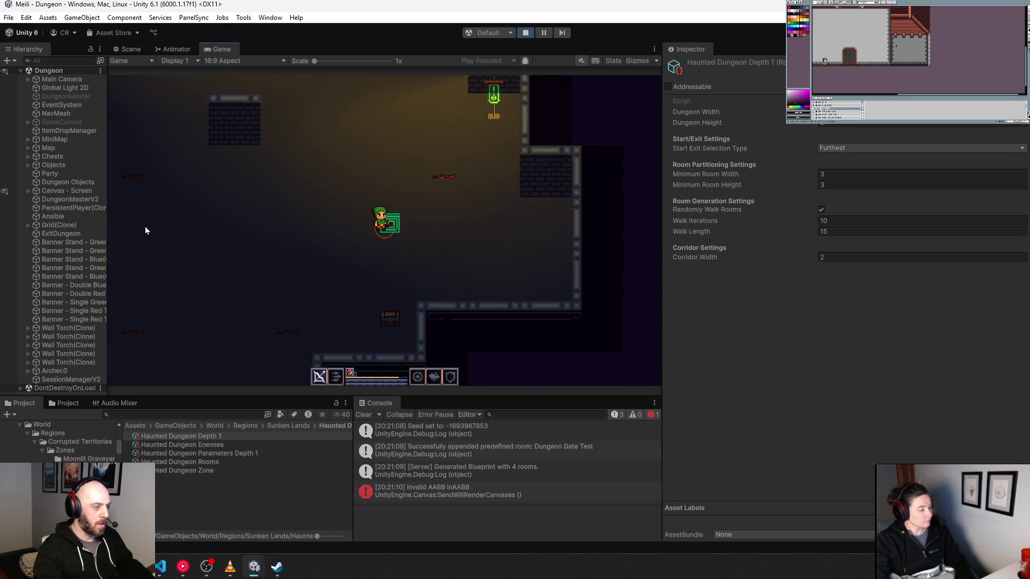
pyautogui.press('w')
pyautogui.press('a')
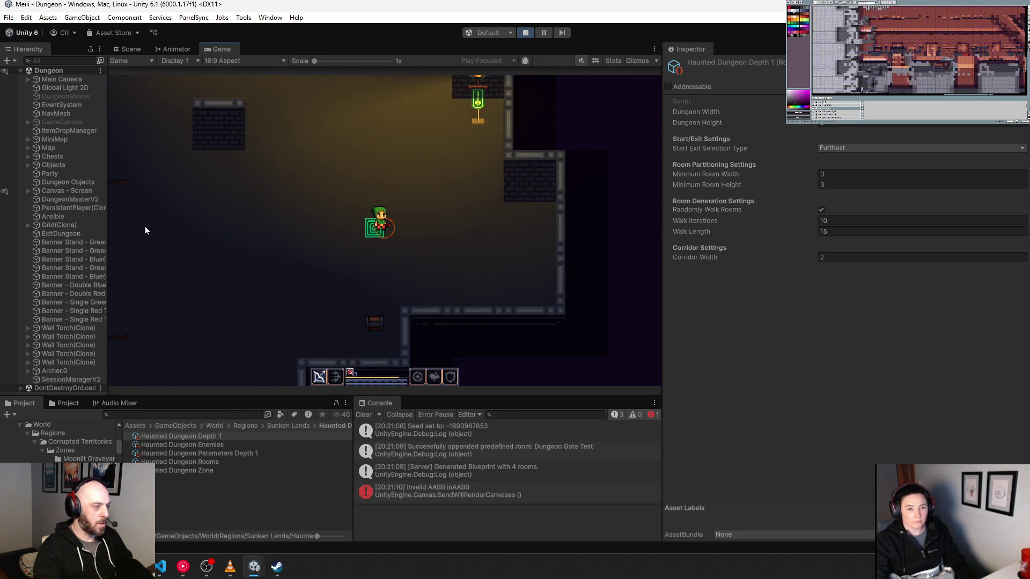
pyautogui.press('d')
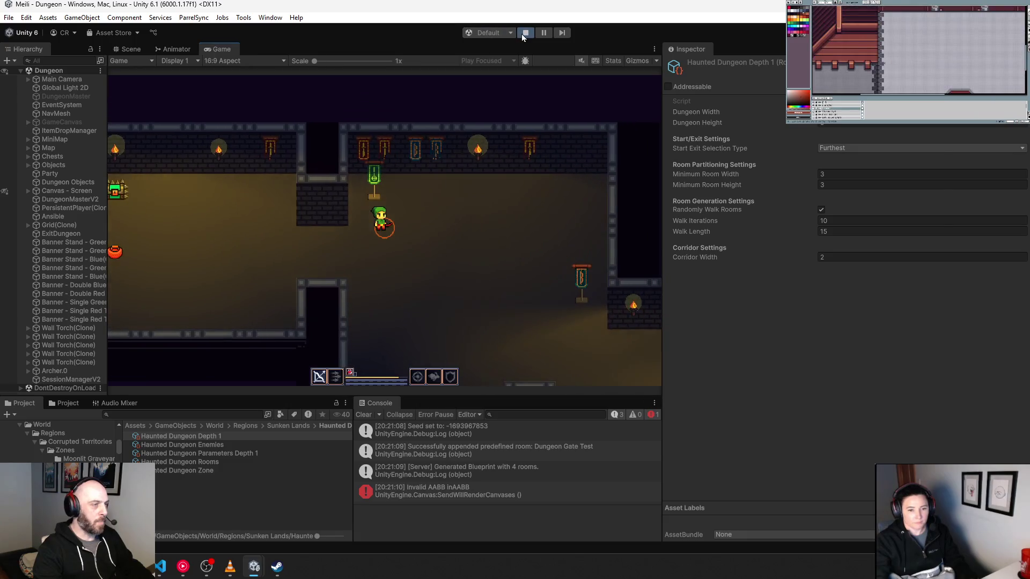
# Stop the game, run a second test, stop again, and show DungeonMasterV2's components.
pyautogui.click(522, 35)
pyautogui.click(523, 34)
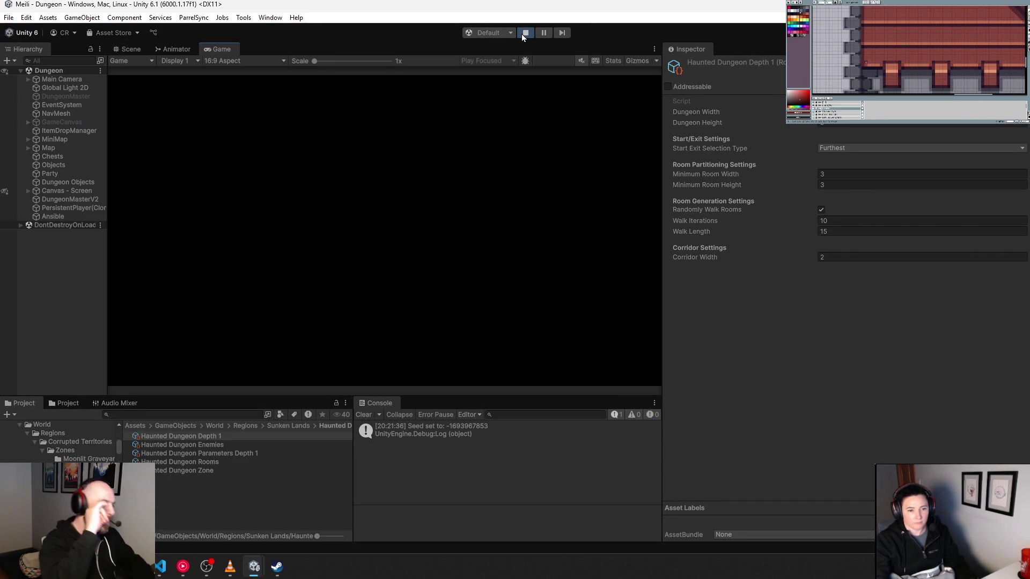
pyautogui.click(525, 34)
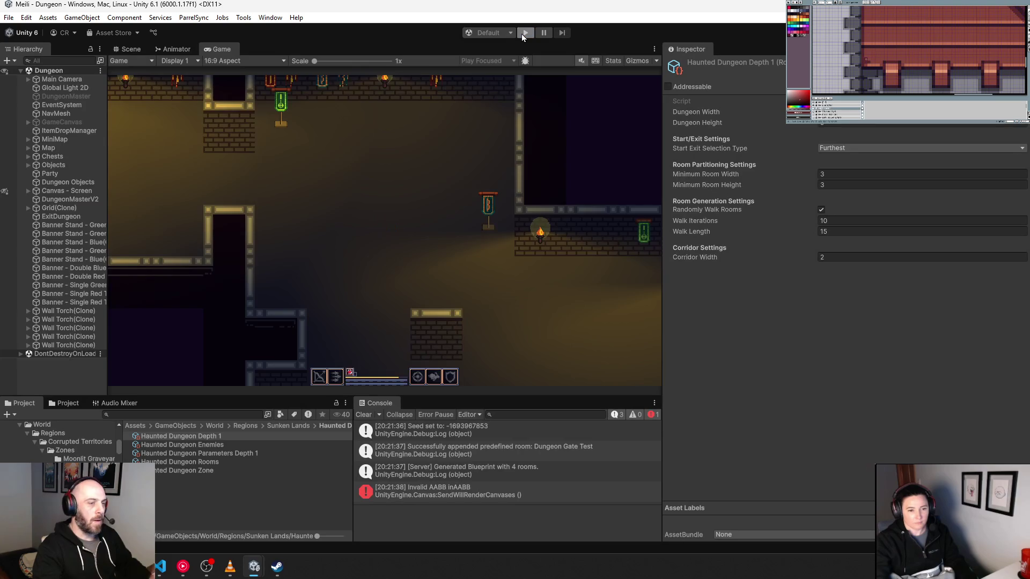
pyautogui.click(66, 217)
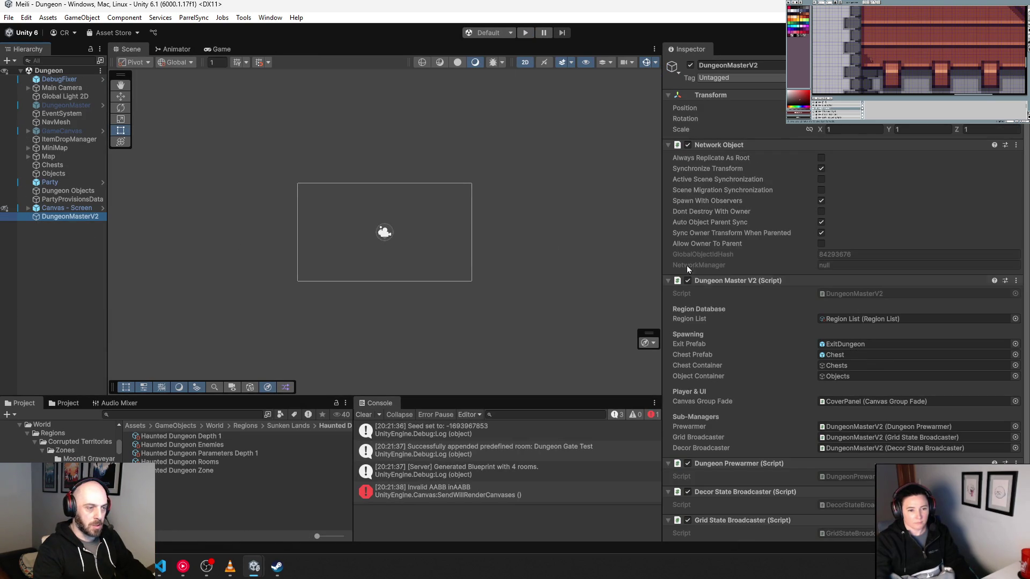
# Clear DebugFixer's Seed to 0 and open the DebugFixer.cs script in VS Code.
pyautogui.click(59, 79)
pyautogui.click(871, 250)
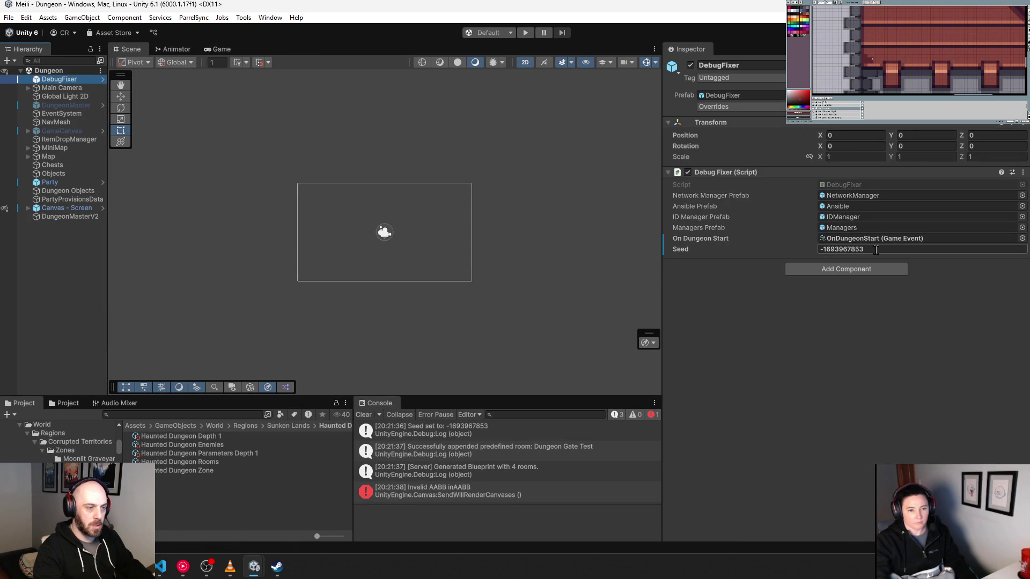
pyautogui.press('BackSpace')
pyautogui.press('Return')
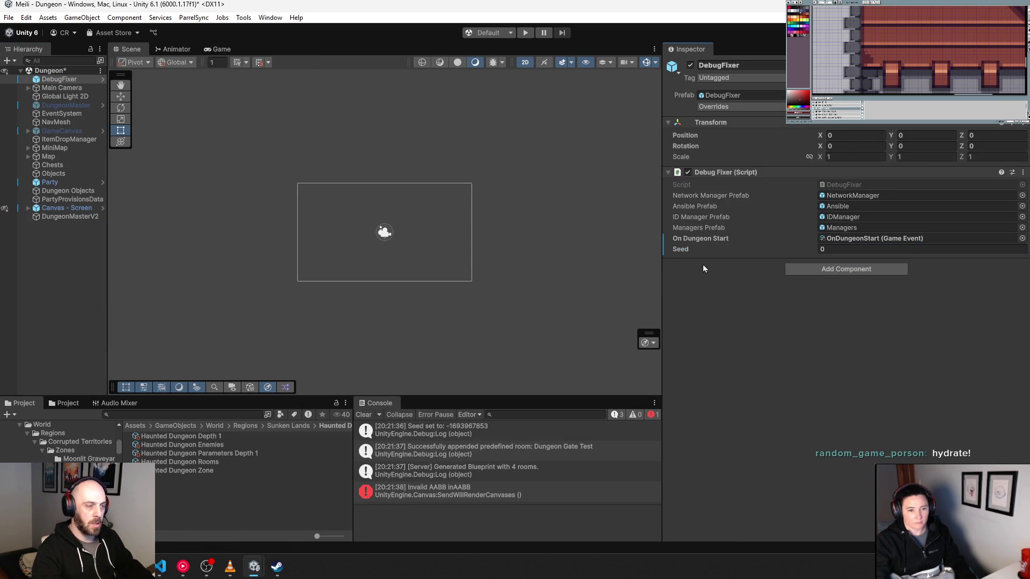
pyautogui.click(863, 185)
pyautogui.doubleClick(864, 185)
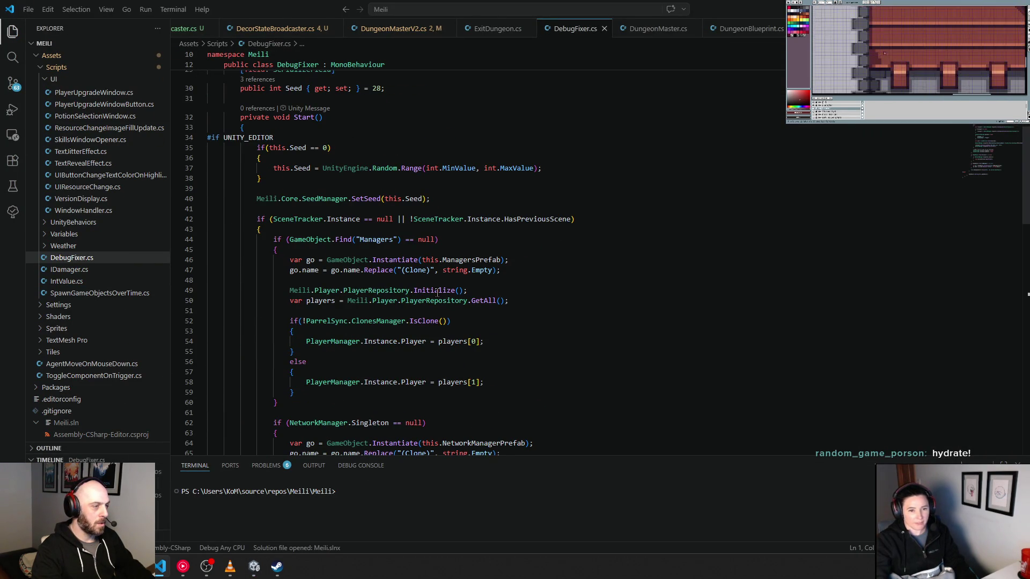
# Inspect the Start method around line 33 of DebugFixer.cs, then return to Unity.
pyautogui.click(489, 126)
pyautogui.hotkey('alt', 'Tab')
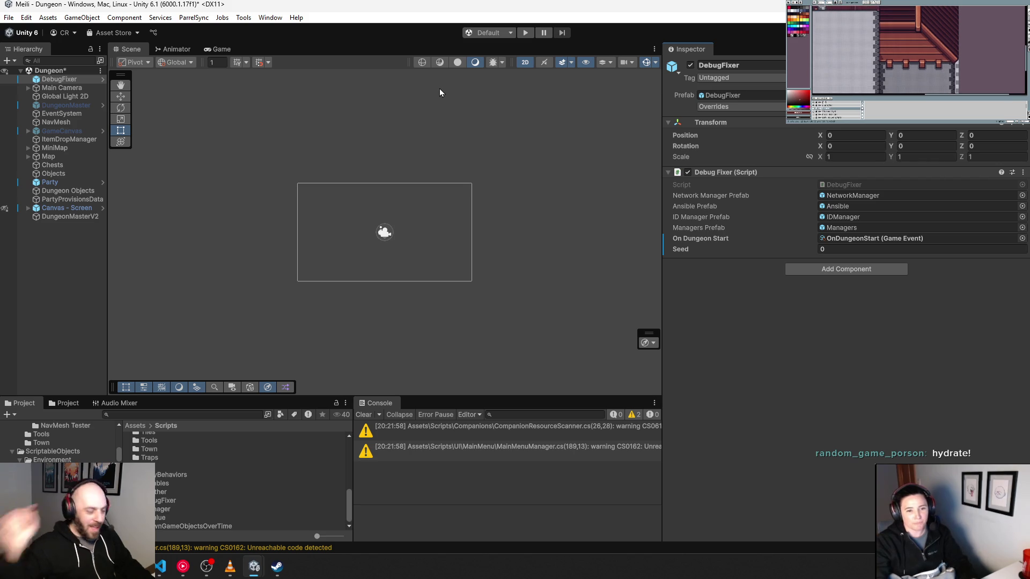
pyautogui.click(524, 33)
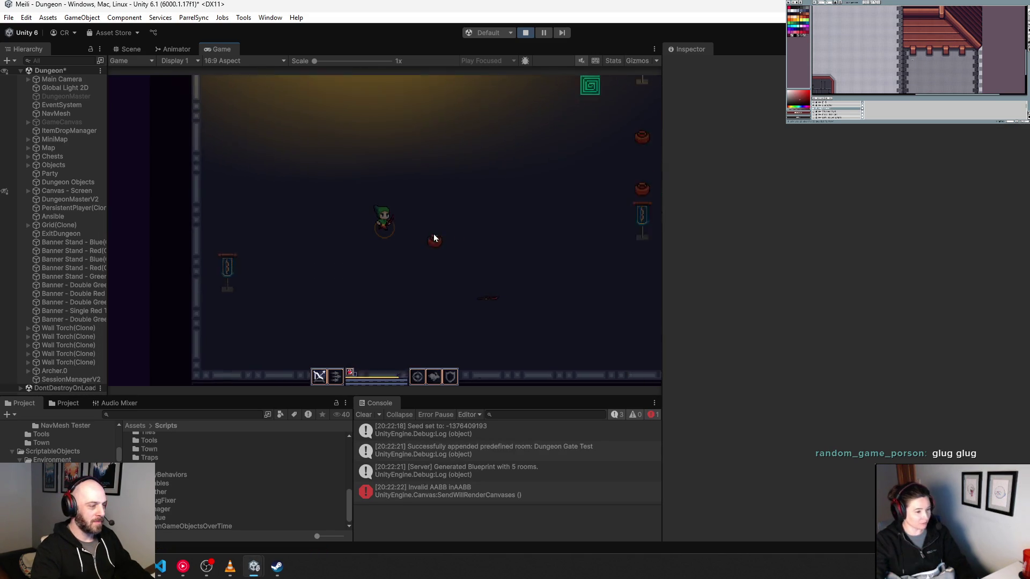
pyautogui.press('d')
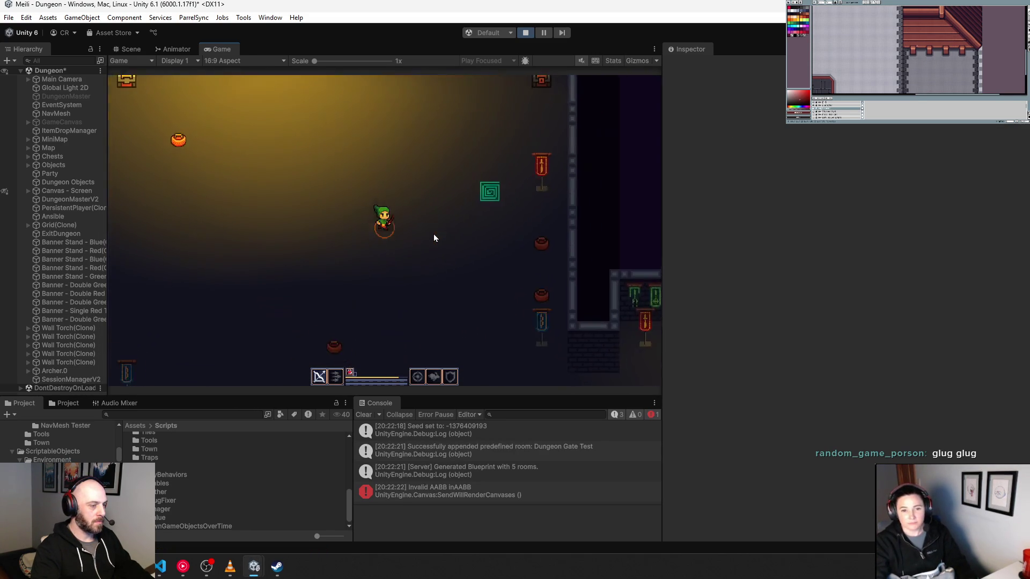
pyautogui.press('d')
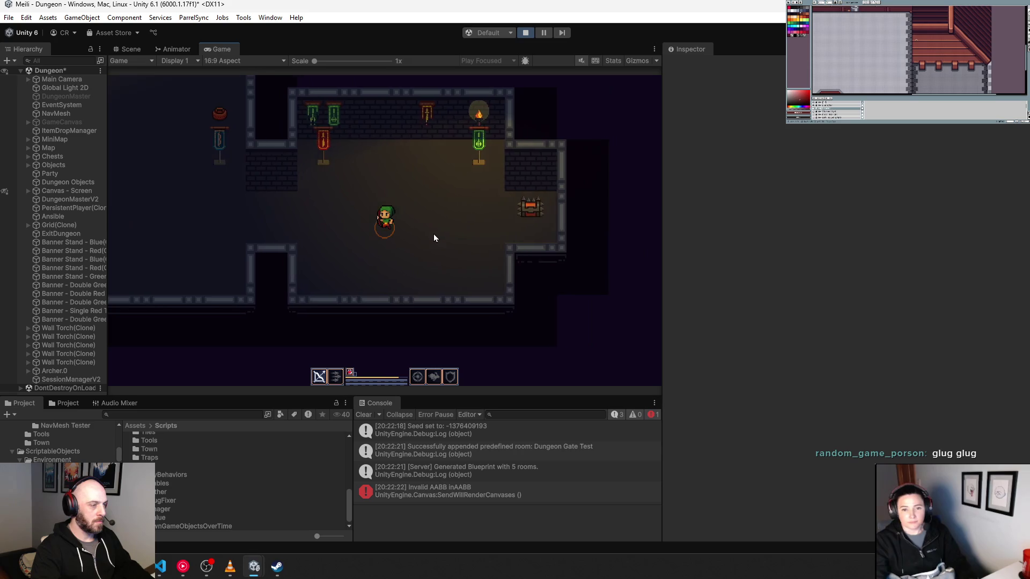
pyautogui.press('a')
pyautogui.press('w')
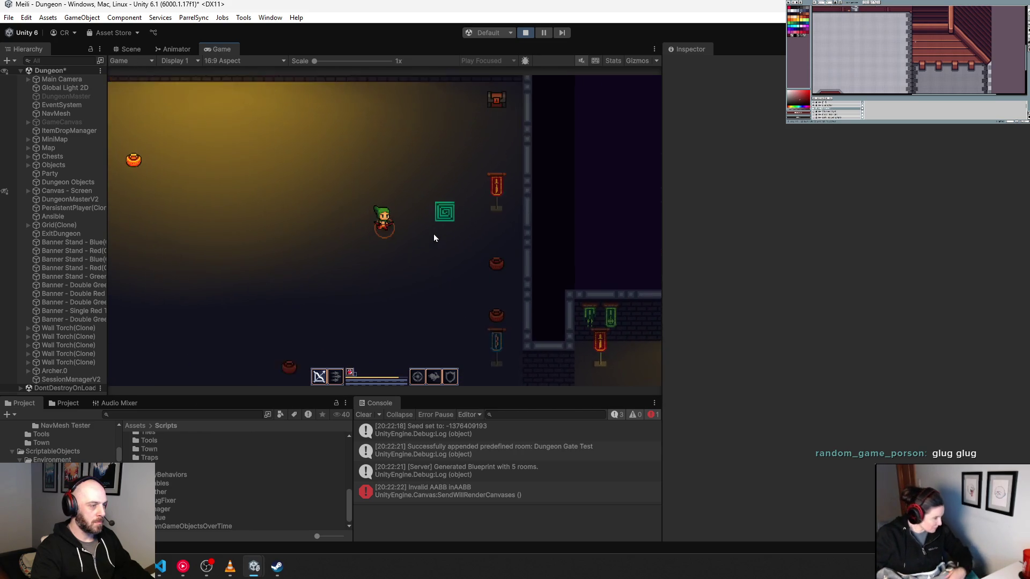
pyautogui.press('d')
pyautogui.press('d')
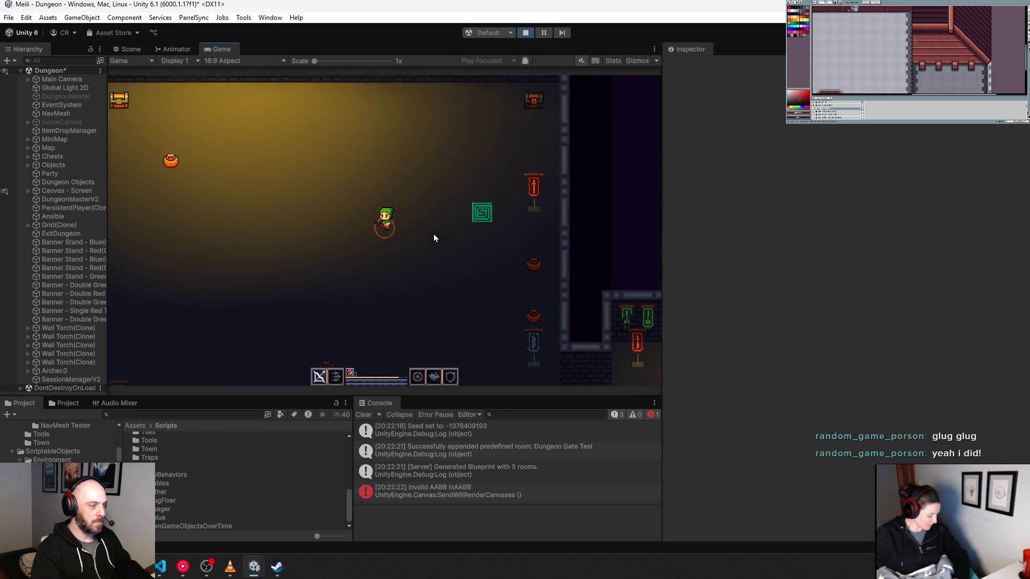
pyautogui.click(524, 37)
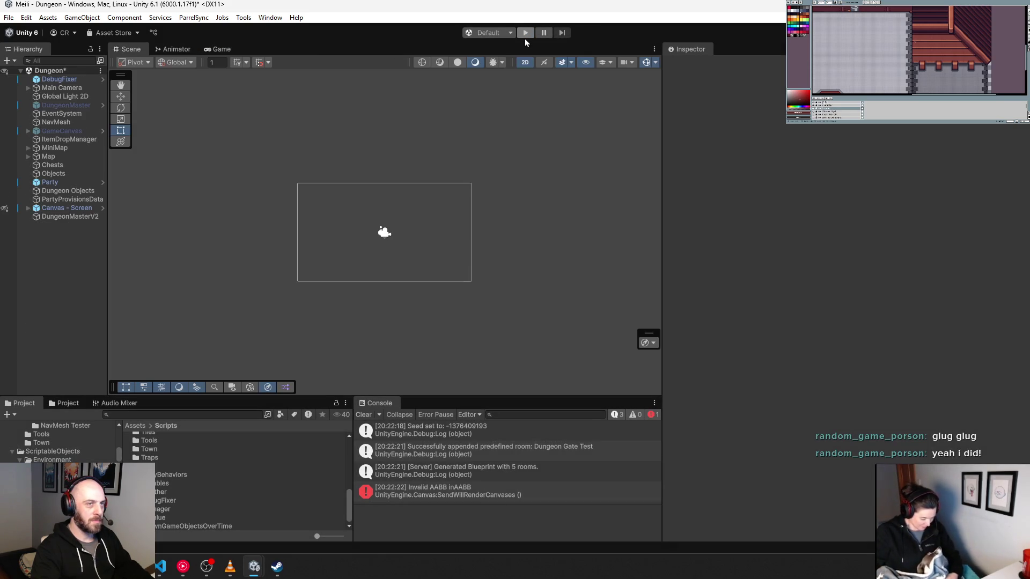
# Select DungeonMasterV2 and open its script in the code editor, then return to Unity.
pyautogui.click(88, 211)
pyautogui.click(88, 216)
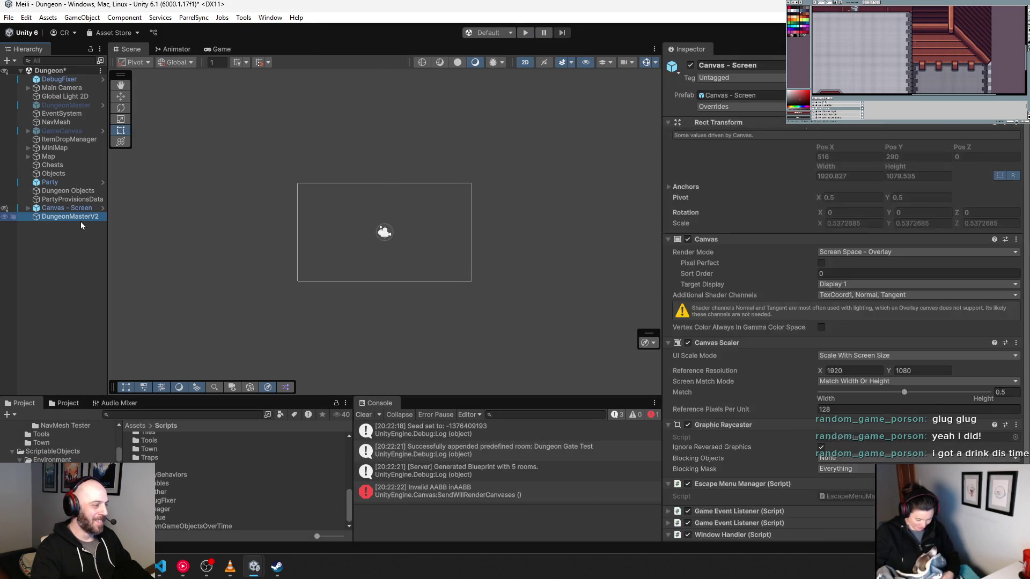
pyautogui.scroll(-3, 872, 336)
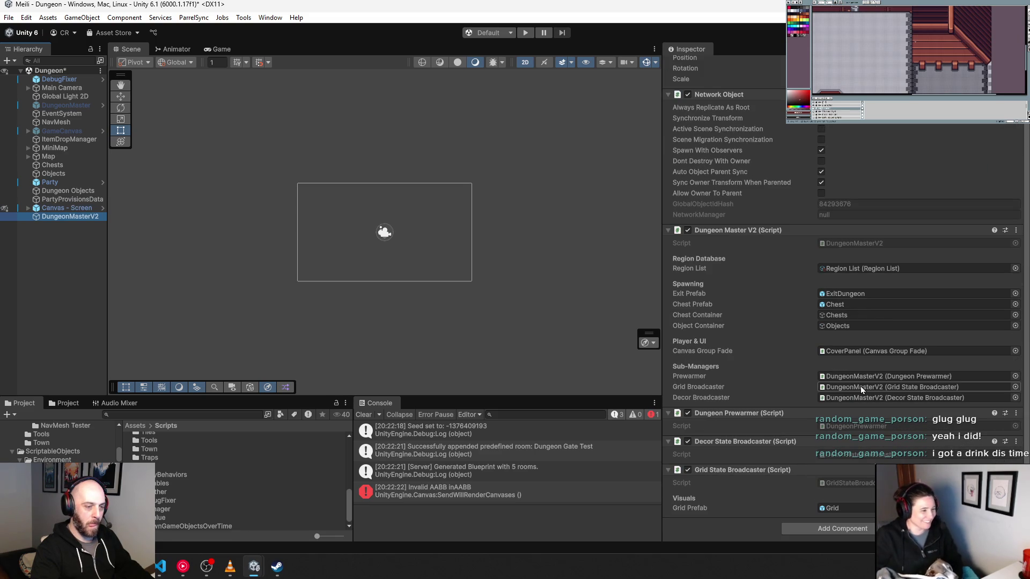
pyautogui.click(853, 243)
pyautogui.doubleClick(852, 245)
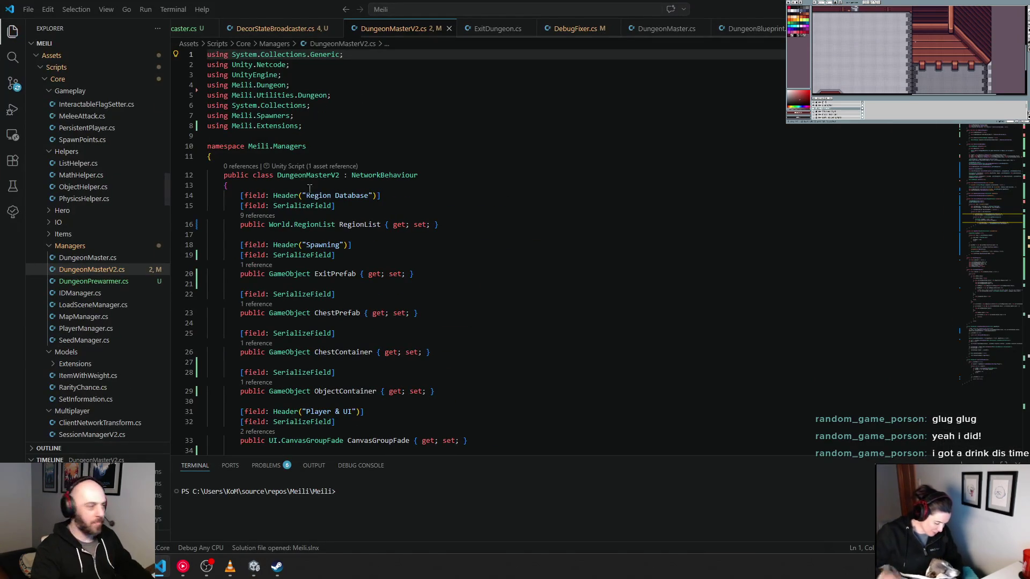
pyautogui.hotkey('alt', 'Tab')
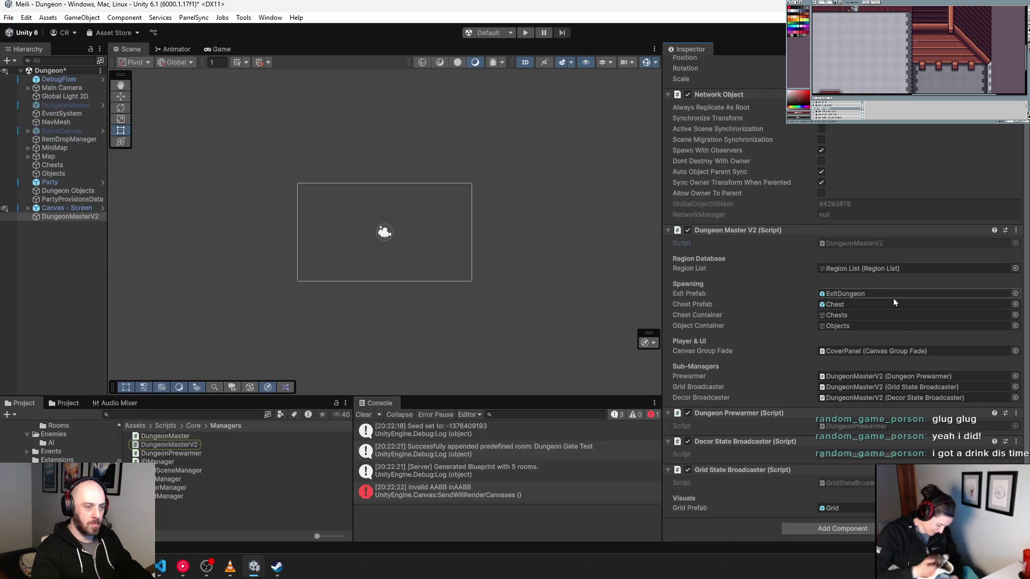
# Follow Region List, Sunken Lands and Haunted Dungeon Zone to open the Haunted Dungeon Depth 1 layout.
pyautogui.doubleClick(862, 268)
pyautogui.doubleClick(853, 126)
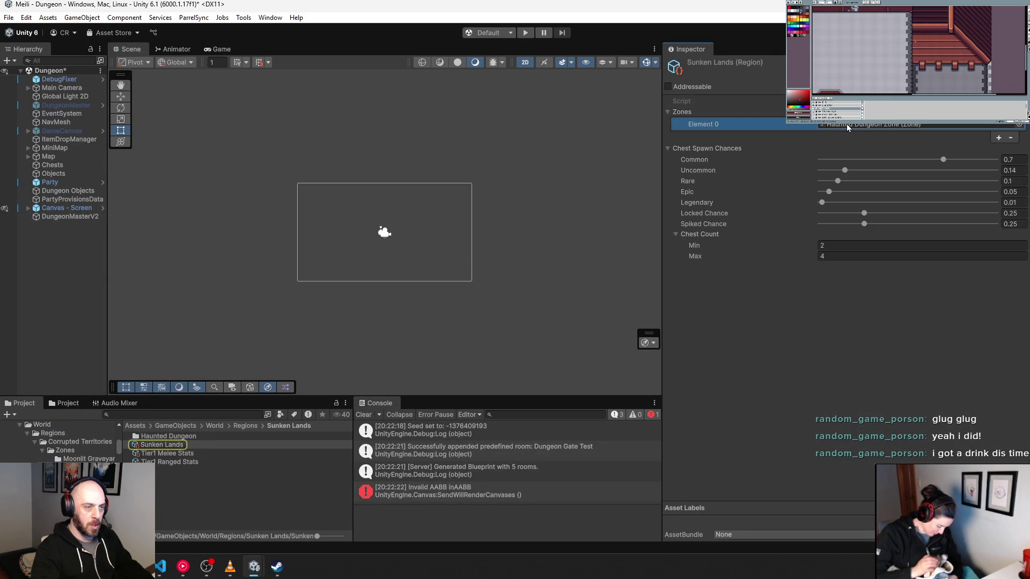
pyautogui.doubleClick(853, 125)
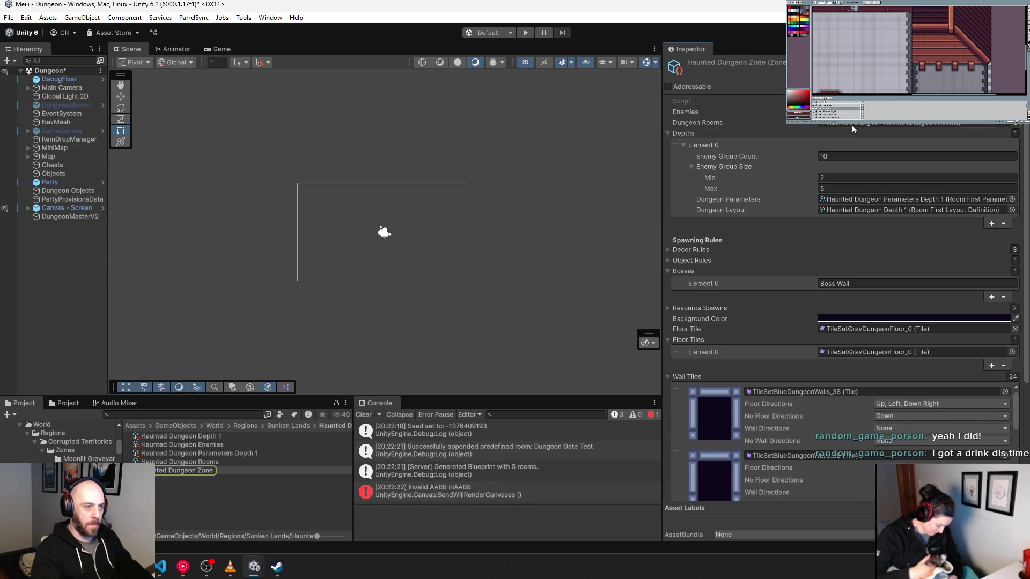
pyautogui.click(853, 126)
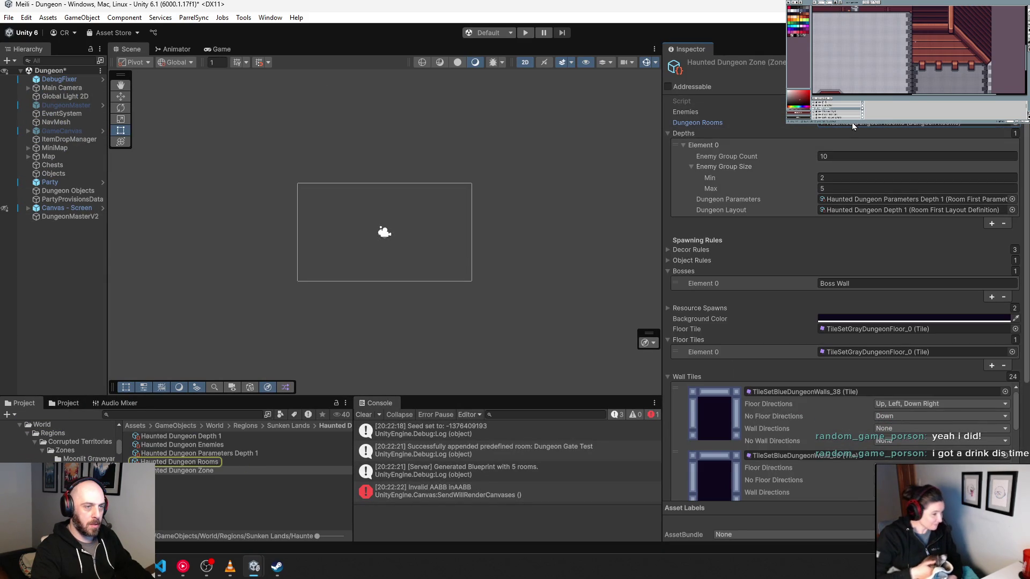
pyautogui.doubleClick(853, 211)
pyautogui.click(853, 126)
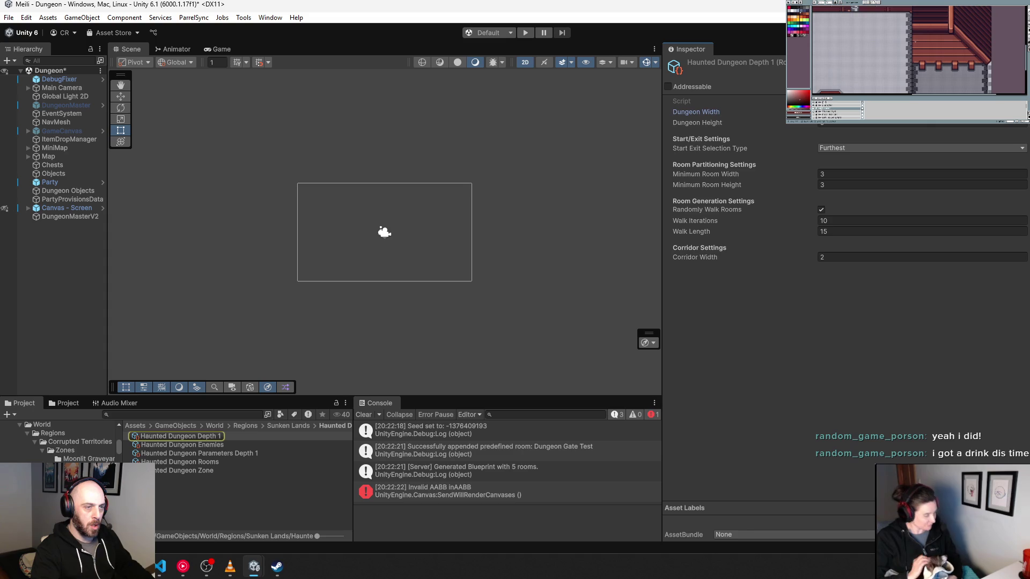
# Set Minimum Room Width and Height to 5 each, then start a play test.
pyautogui.click(764, 177)
pyautogui.write('5')
pyautogui.press('Tab')
pyautogui.write('5')
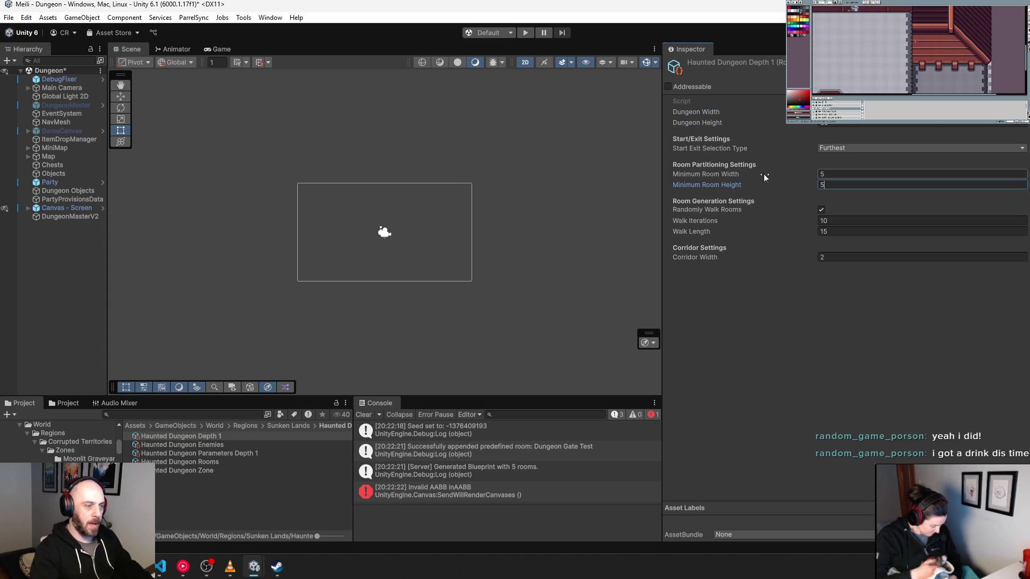
pyautogui.click(525, 33)
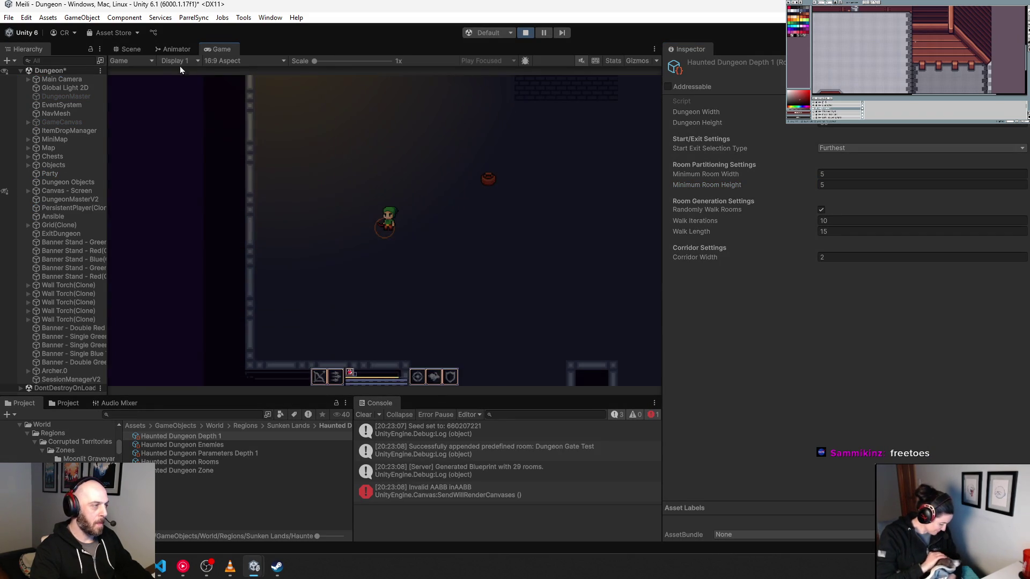
# Zoom and pan the Scene view across the 29-room dungeon map, then stop the play test.
pyautogui.click(130, 49)
pyautogui.scroll(-3, 474, 219)
pyautogui.moveTo(504, 179); pyautogui.dragTo(409, 238)
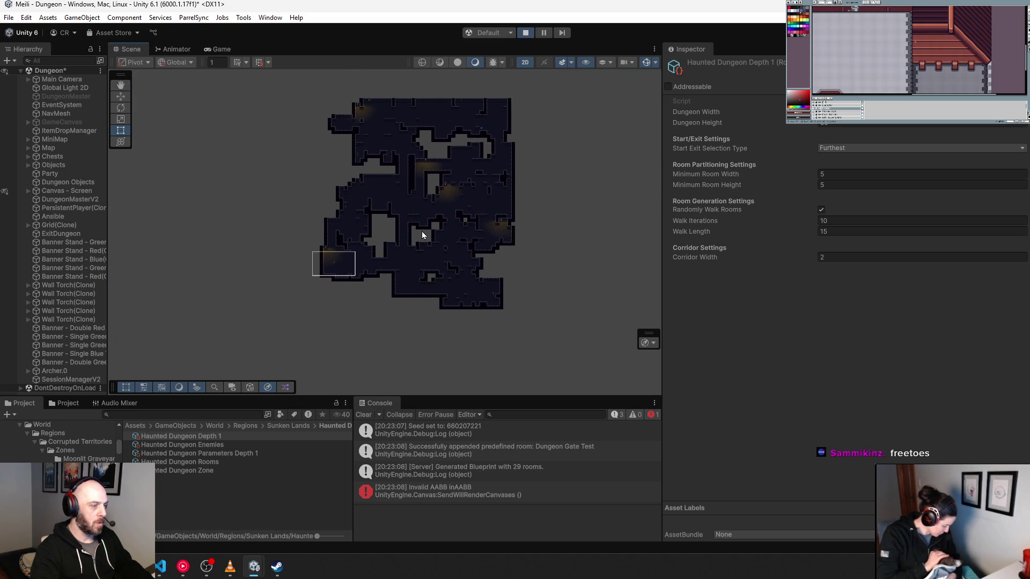
pyautogui.scroll(3, 421, 230)
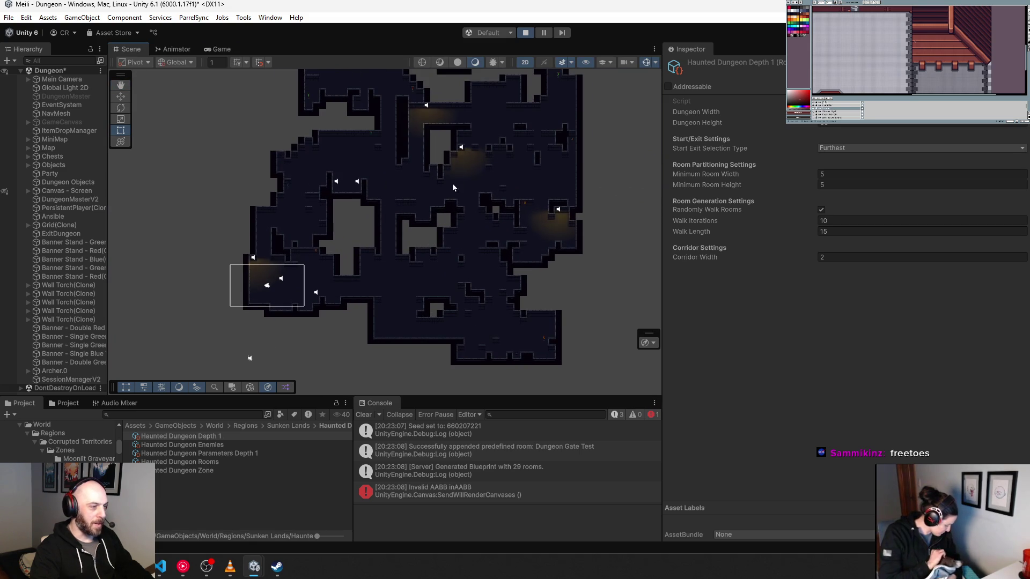
pyautogui.scroll(5, 515, 172)
pyautogui.scroll(8, 487, 181)
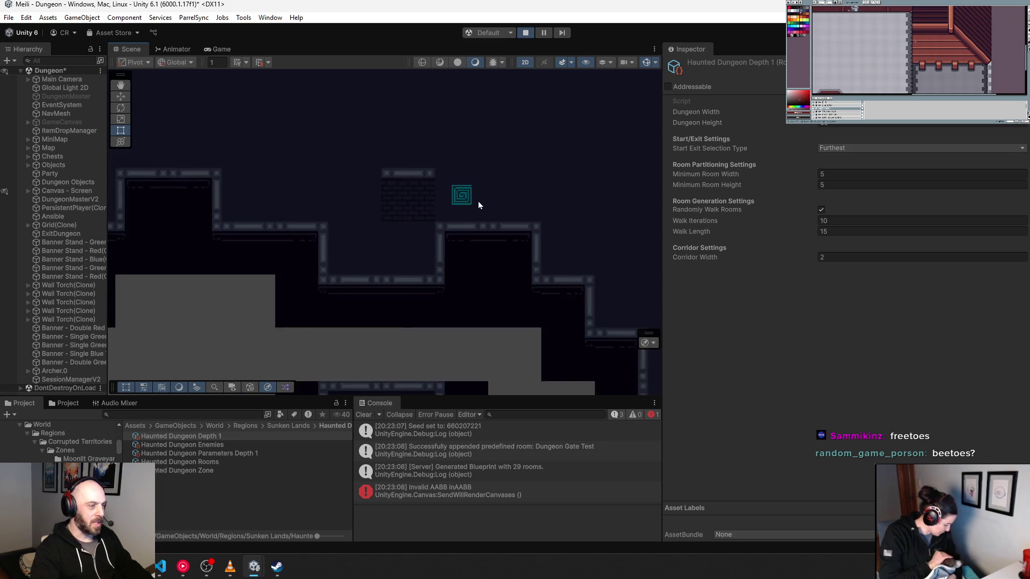
pyautogui.scroll(-10, 452, 239)
pyautogui.moveTo(376, 269)
pyautogui.mouseDown()
pyautogui.moveTo(413, 273)
pyautogui.moveTo(437, 232)
pyautogui.moveTo(438, 187)
pyautogui.moveTo(433, 234)
pyautogui.mouseUp()
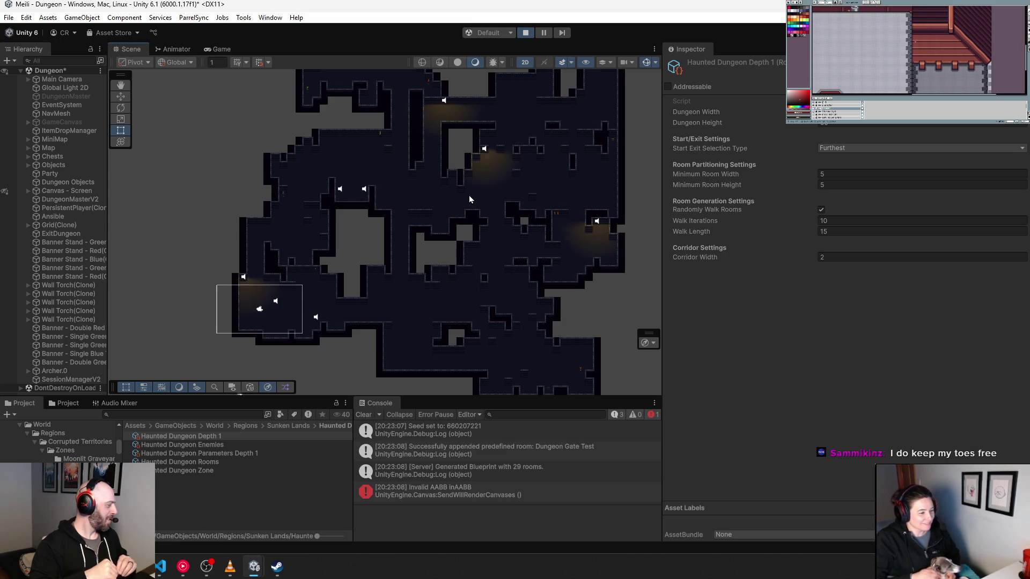
pyautogui.click(526, 32)
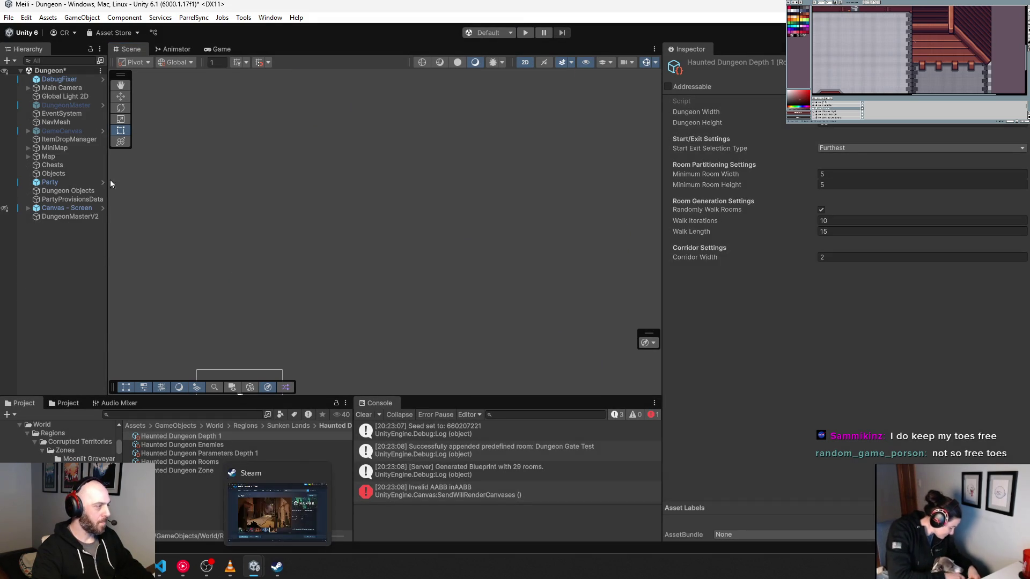
# Check the NavMesh object's Navigation Surface settings, then switch to Visual Studio Code.
pyautogui.click(66, 121)
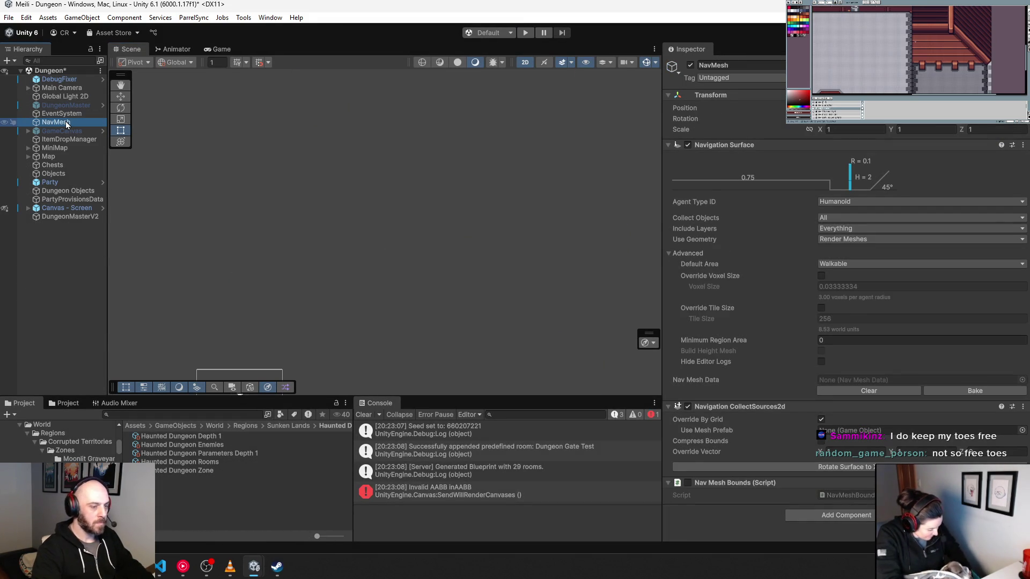
pyautogui.moveTo(254, 566)
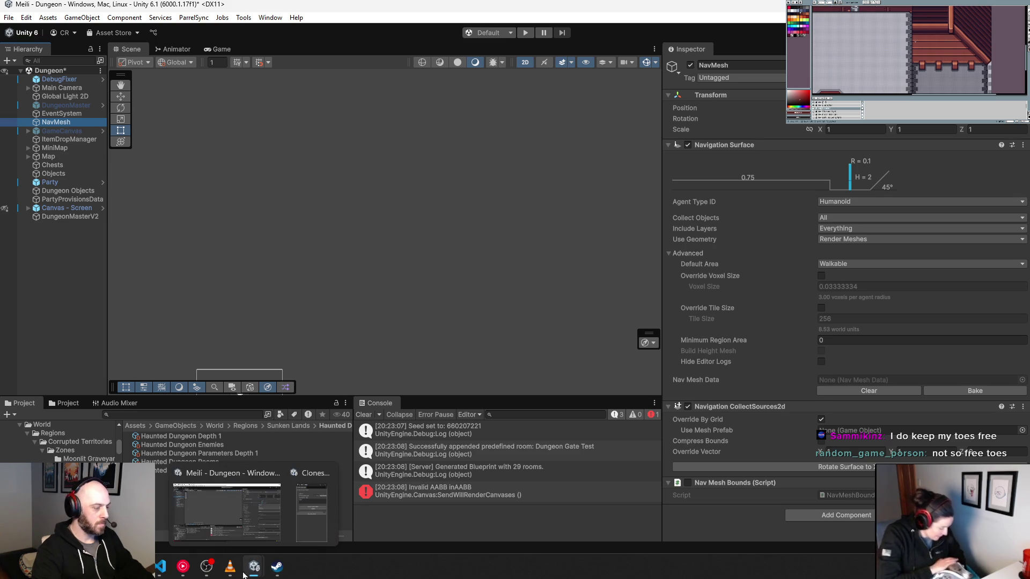
pyautogui.click(161, 566)
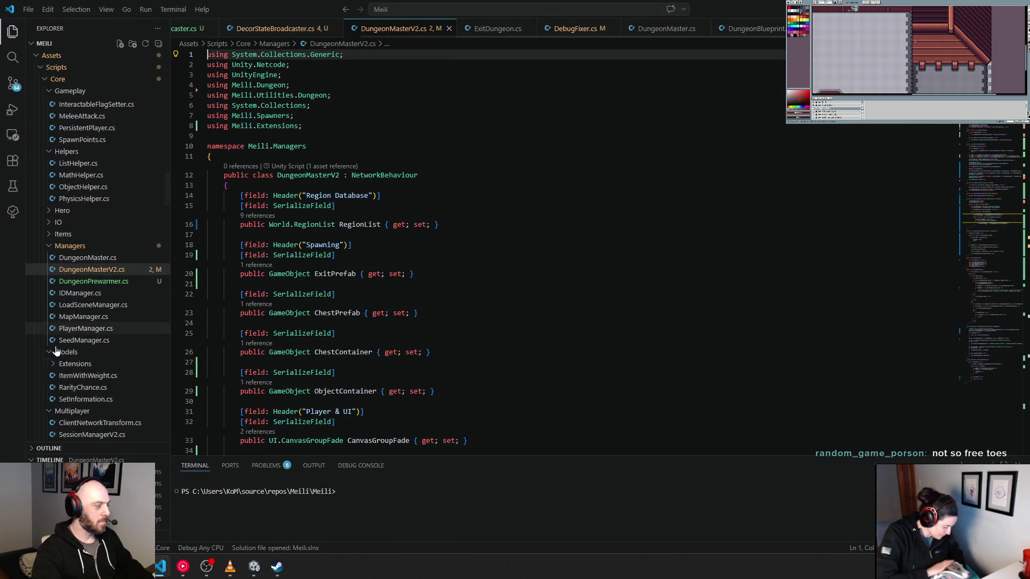
# In DungeonMaster.cs, jump to the CreateNavMeshRpc definition and select the whole method.
pyautogui.click(88, 258)
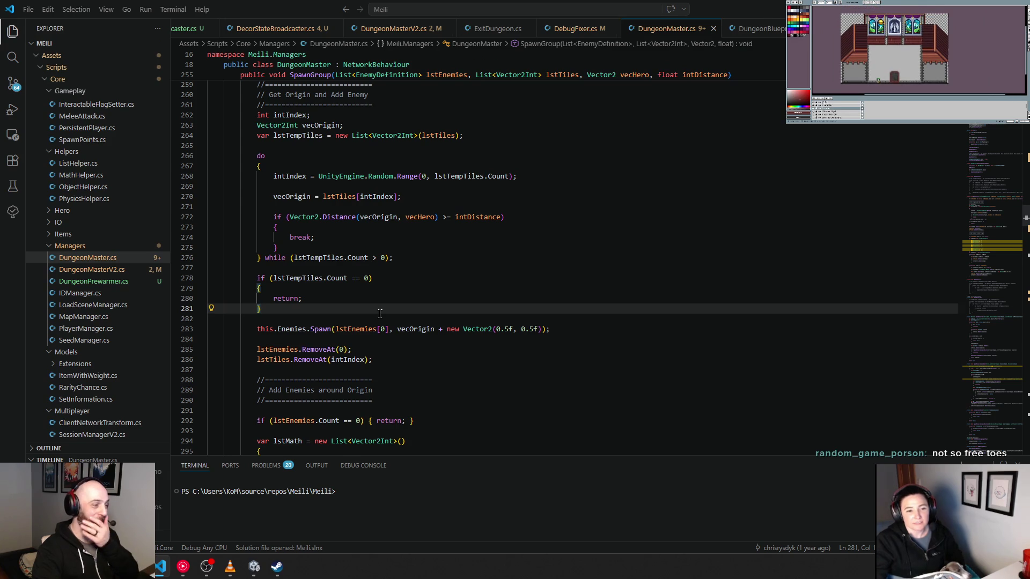
pyautogui.scroll(20, 380, 314)
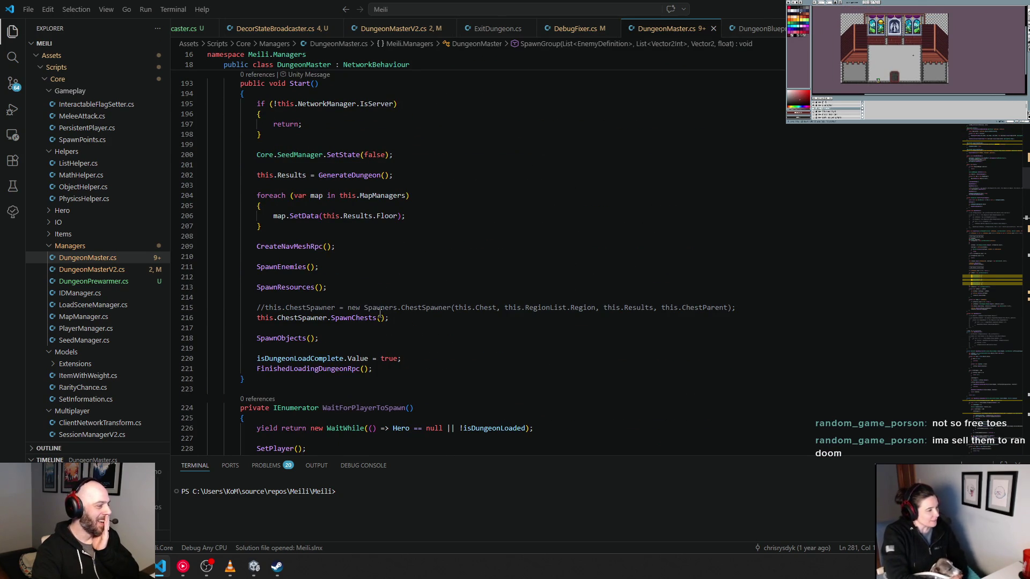
pyautogui.click(315, 247)
pyautogui.keyDown('ctrl'); pyautogui.click(315, 247); pyautogui.keyUp('ctrl')
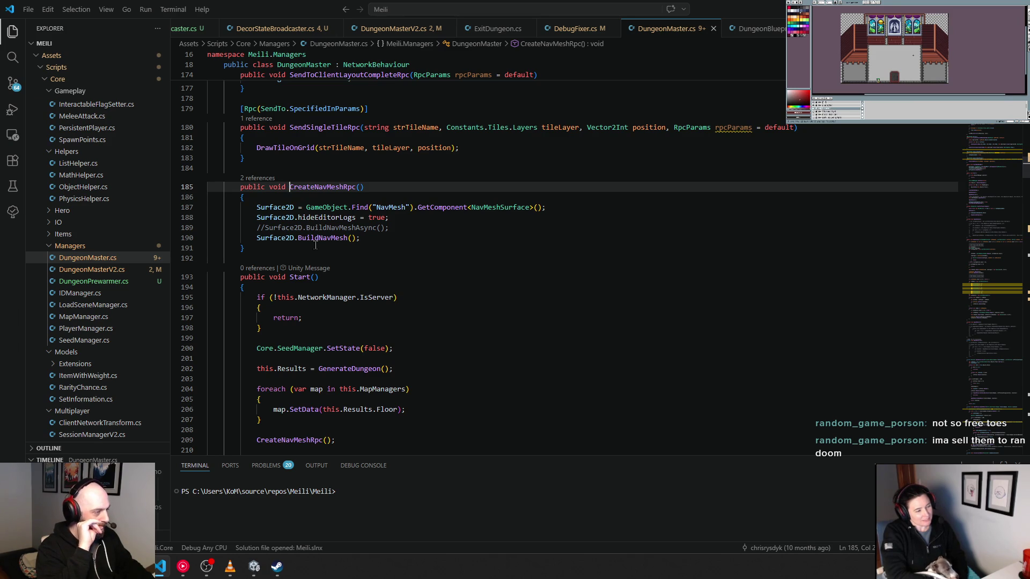
pyautogui.hotkey('shift', 'alt', 'Right')
pyautogui.hotkey('shift', 'alt', 'Right')
pyautogui.hotkey('shift', 'alt', 'Right')
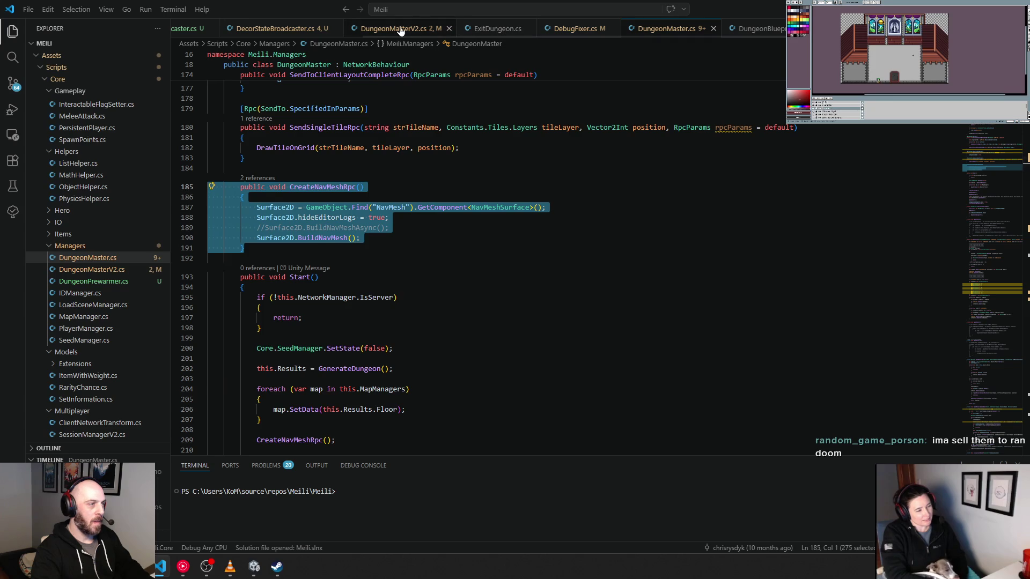
# Go to DungeonMasterV2.cs and scroll down to the SpawnExit method.
pyautogui.click(401, 31)
pyautogui.scroll(-20, 317, 348)
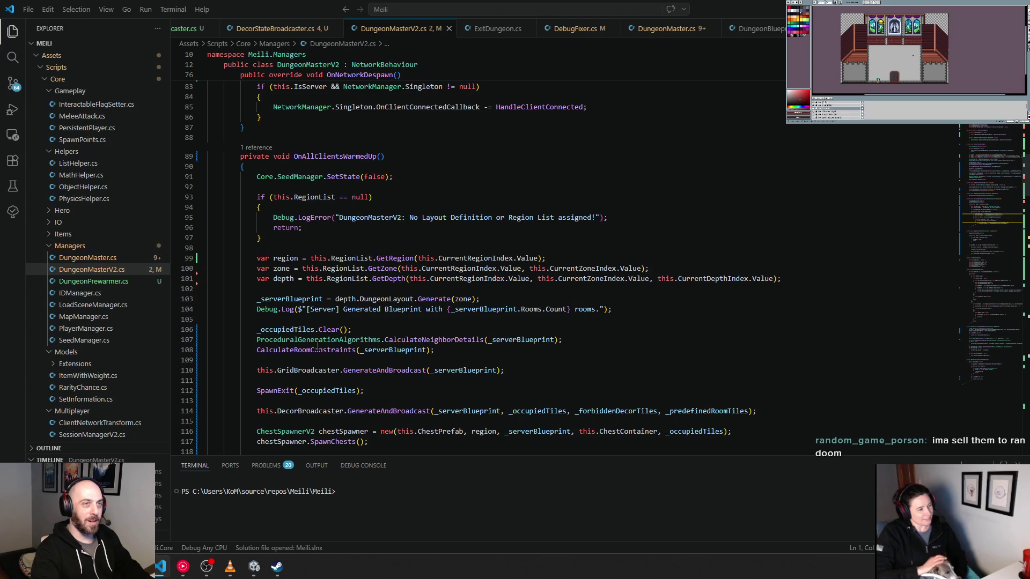
pyautogui.scroll(-16, 317, 347)
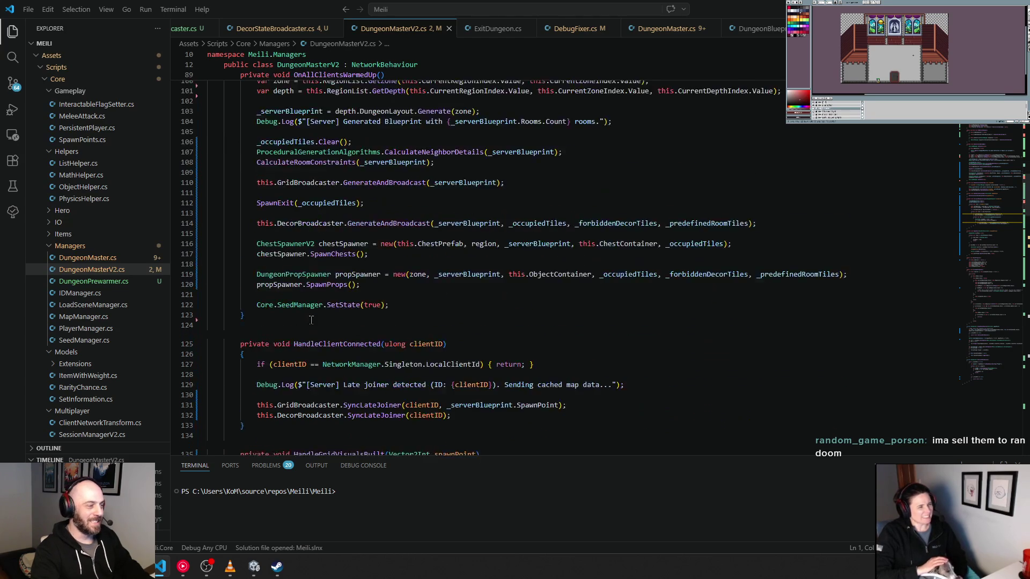
pyautogui.scroll(-10, 310, 322)
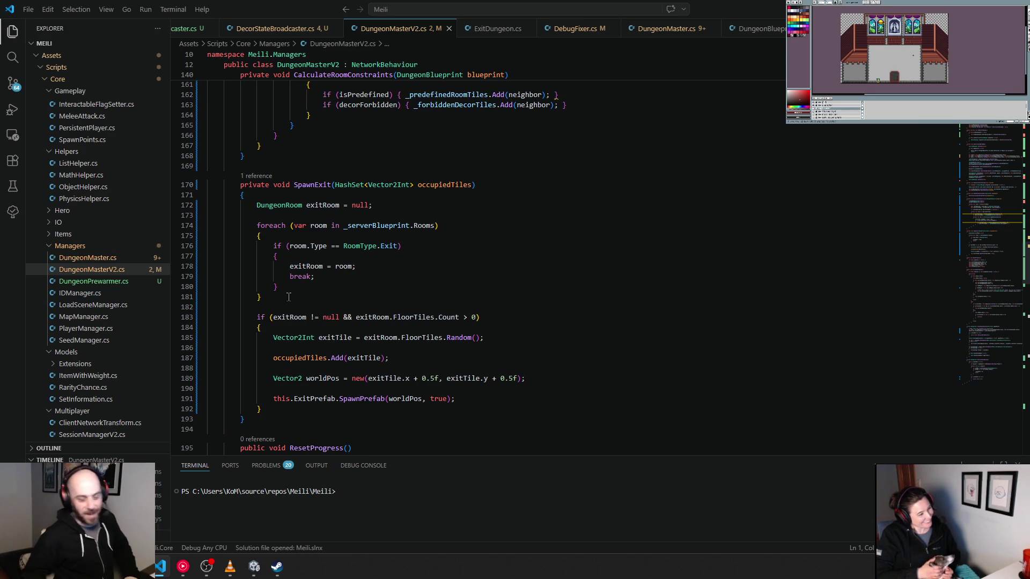
pyautogui.scroll(-5, 289, 296)
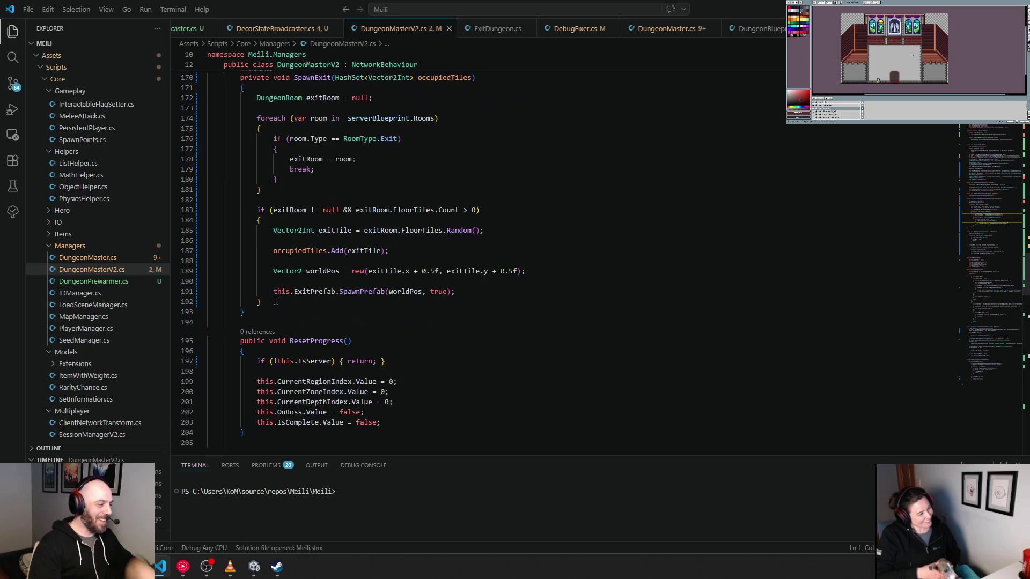
# Paste the CreateNavMeshRpc method on a new line below SpawnExit.
pyautogui.click(251, 314)
pyautogui.press('Return')
pyautogui.write('public void CreateNavMeshRpc()         {             Surface2D = GameObject.Find("NavMesh").GetComponent<NavMeshSurface>();             Surface2D.hideEditorLogs = true;             //Surface2D.BuildNavMeshAsync();             Surface2D.BuildNavMesh();         }')
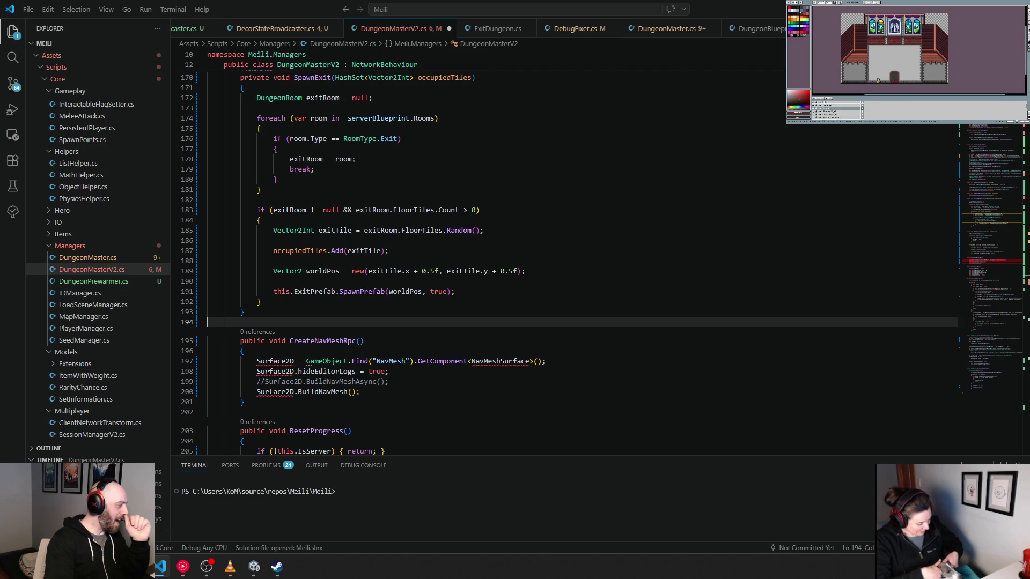
# Check the quick fixes offered for the undefined Surface2D and dismiss them without changes.
pyautogui.rightClick(282, 362)
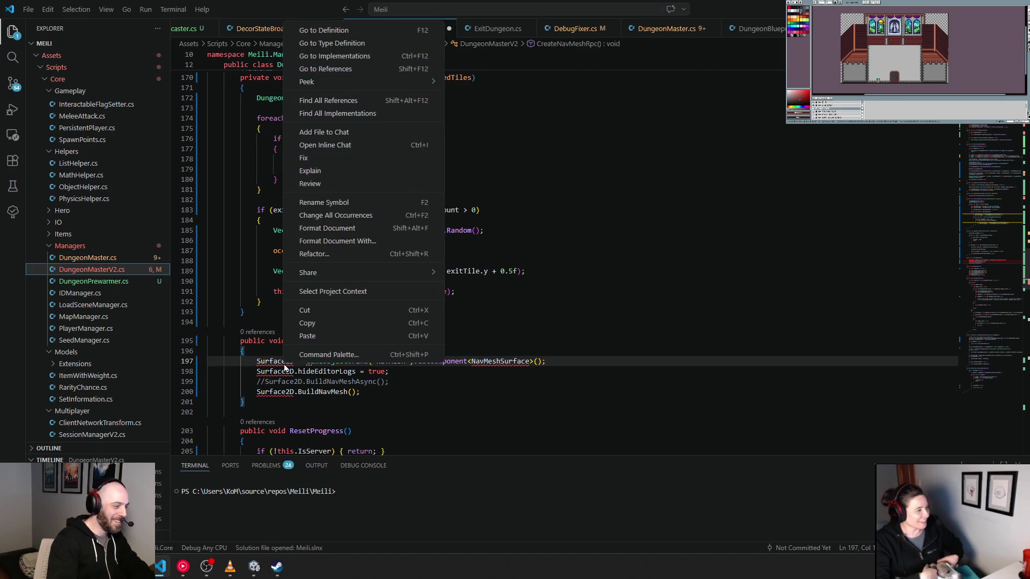
pyautogui.click(282, 362)
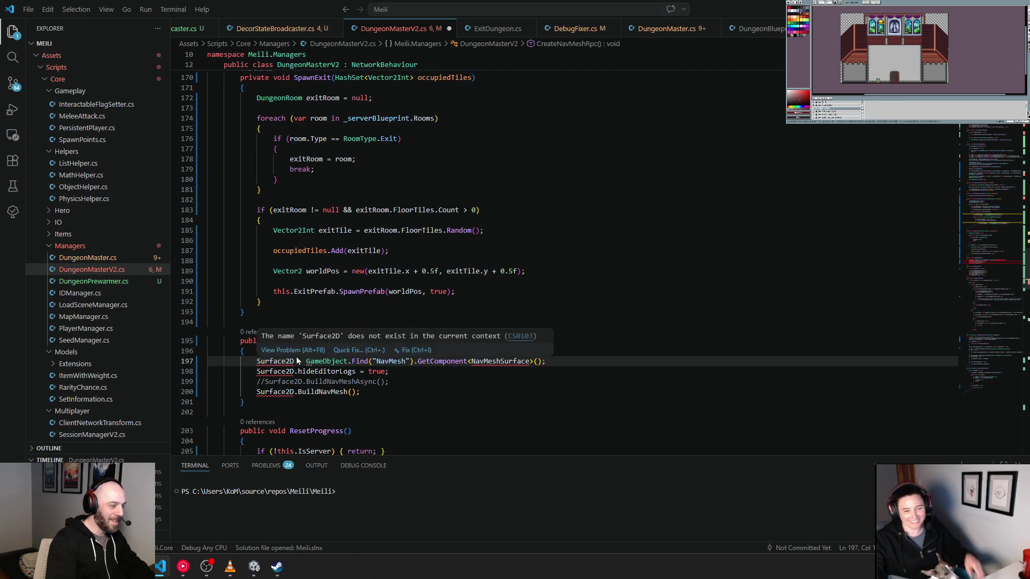
pyautogui.moveTo(290, 361)
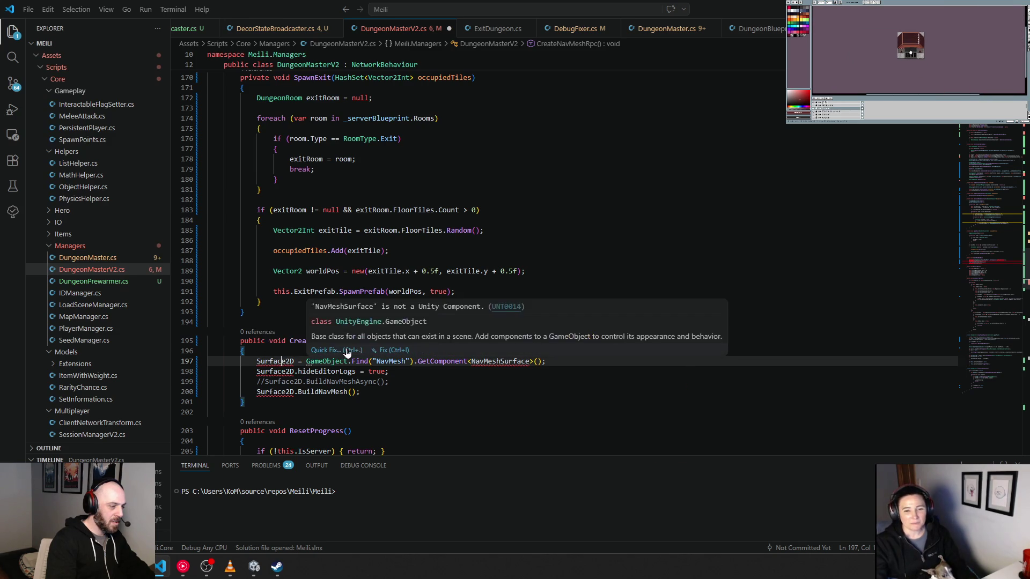
pyautogui.click(327, 354)
pyautogui.press('Escape')
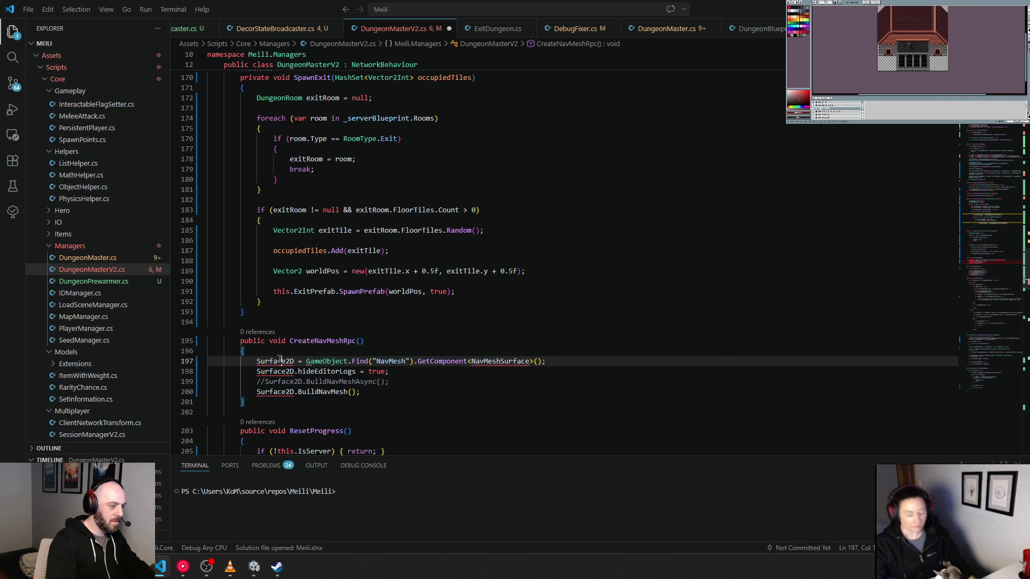
pyautogui.click(344, 352)
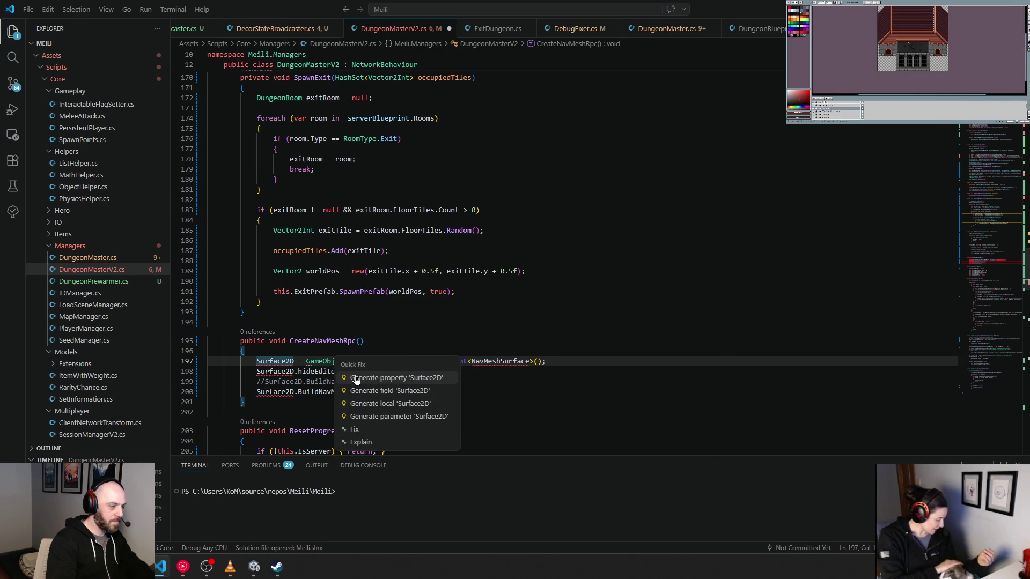
pyautogui.press('Escape')
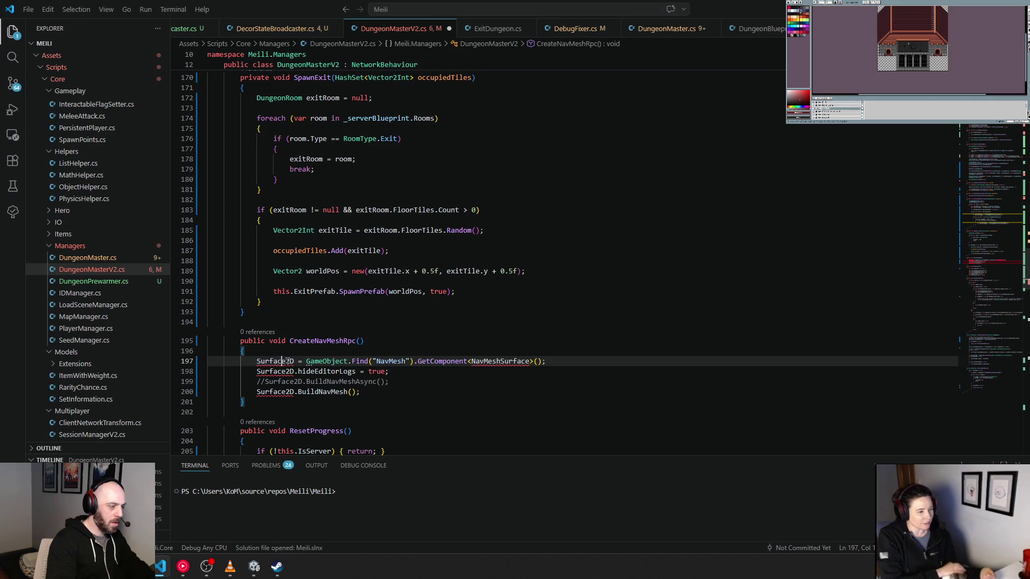
pyautogui.click(350, 360)
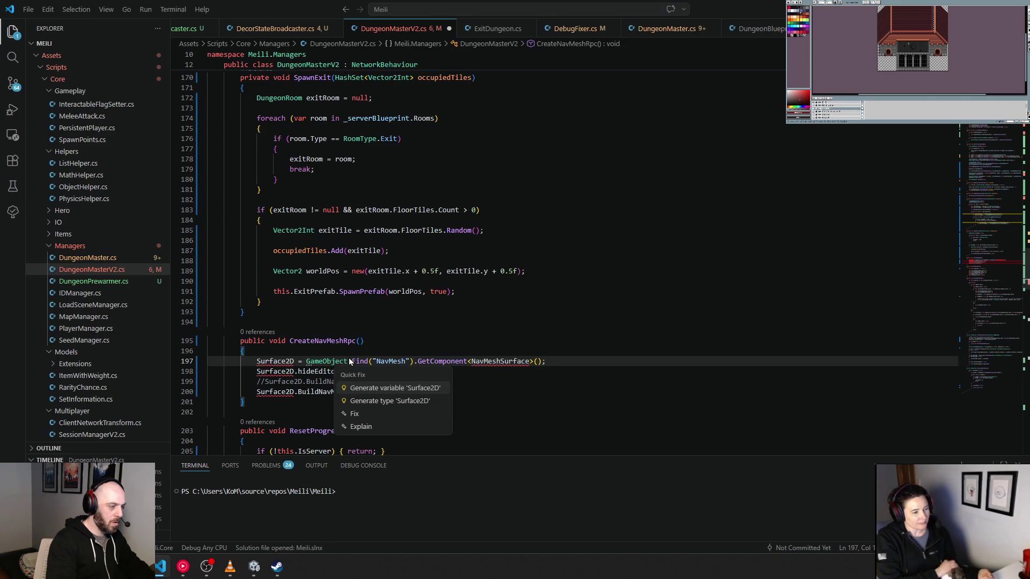
pyautogui.click(280, 362)
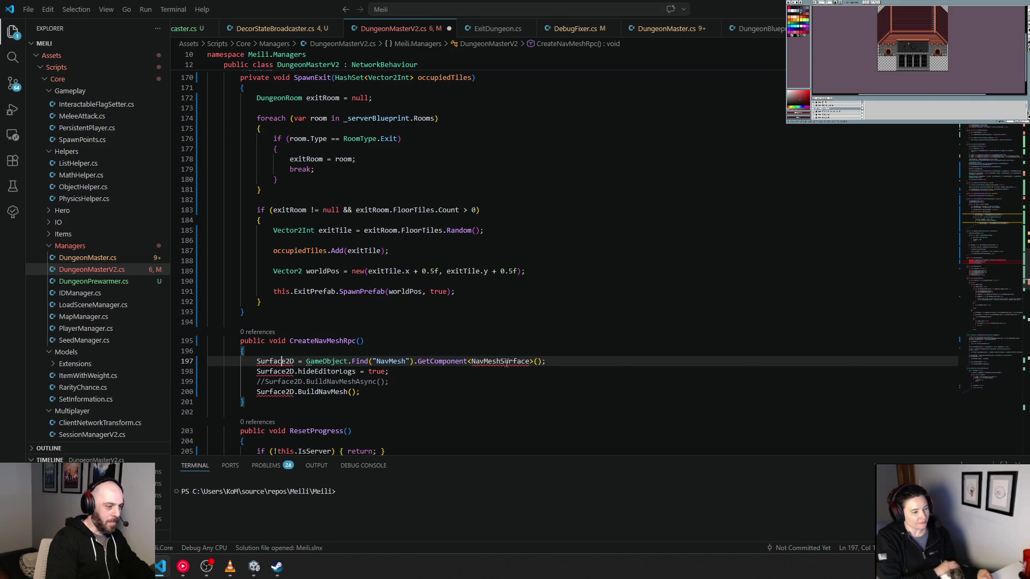
# Add 'using NavMeshPlus.Components;' through the NavMeshSurface quick fix, leaving Surface2D unresolved.
pyautogui.click(556, 355)
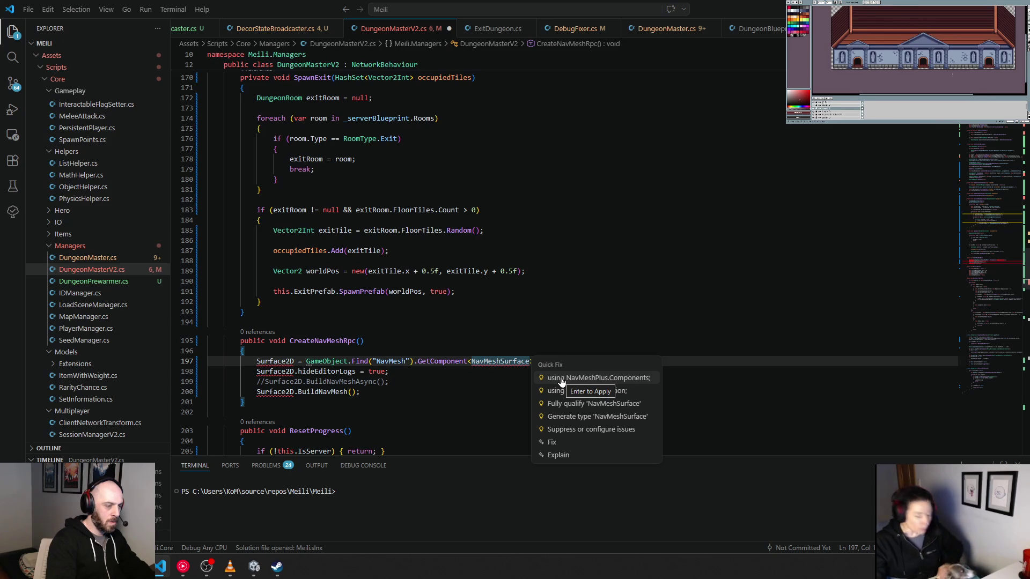
pyautogui.click(560, 381)
pyautogui.press('Down')
pyautogui.press('Down')
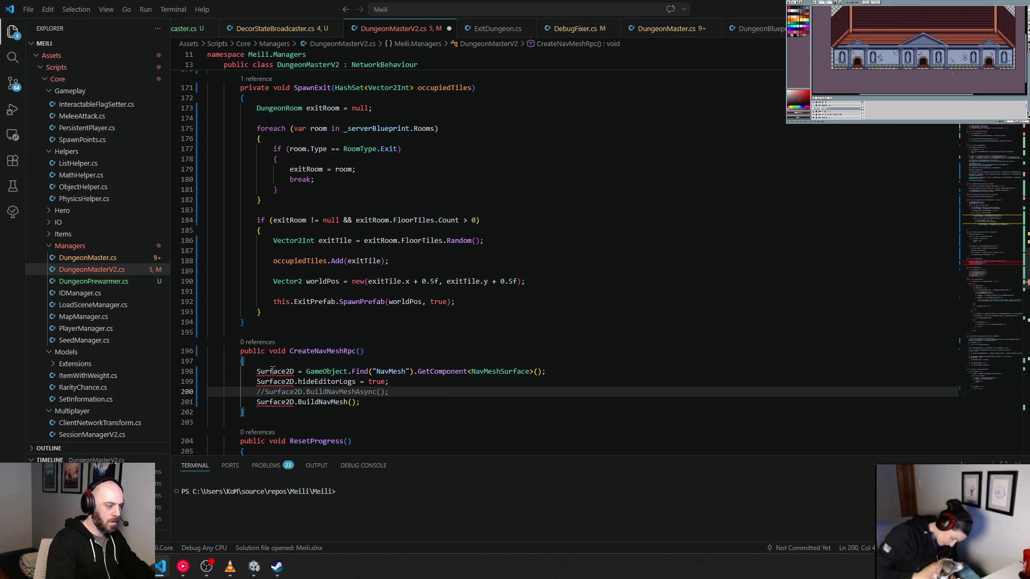
pyautogui.click(350, 358)
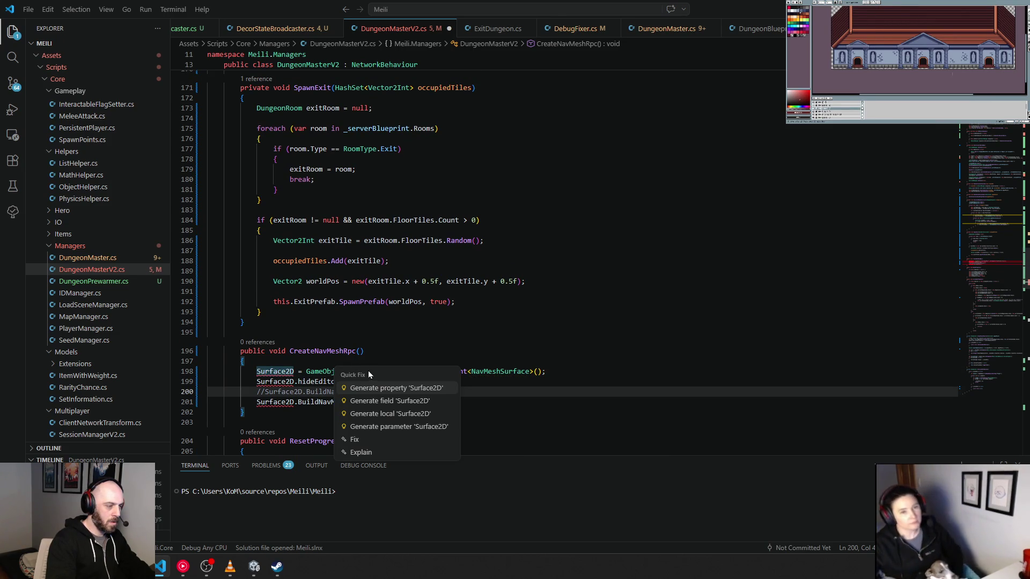
pyautogui.press('Escape')
pyautogui.moveTo(275, 370)
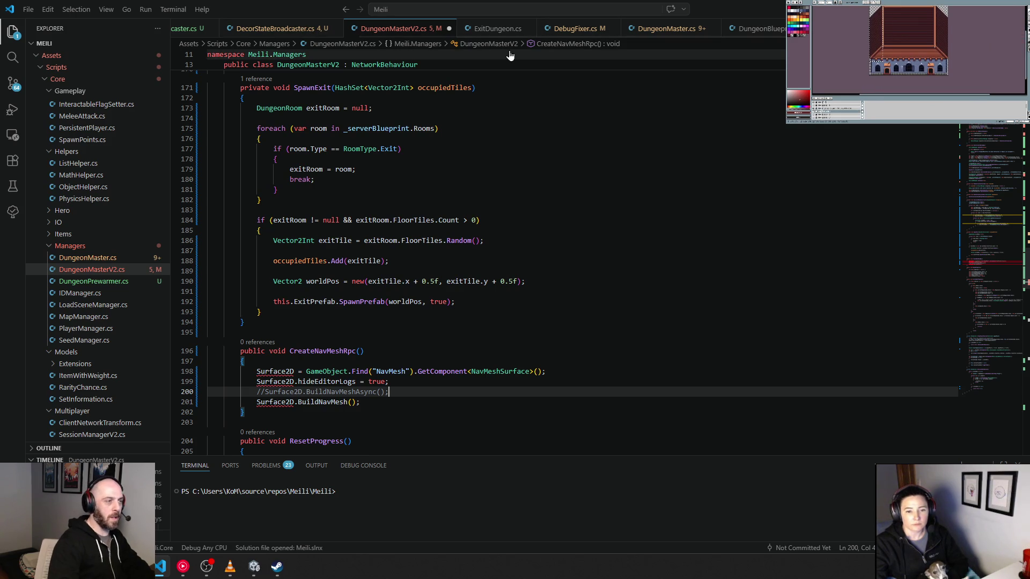
# Close the ExitDungeon, DebugFixer, DungeonMaster, DungeonBlueprint, Zone and Enemy tabs, then open DungeonMaster.cs at Start().
pyautogui.click(529, 29)
pyautogui.click(529, 29)
pyautogui.click(581, 30)
pyautogui.click(667, 30)
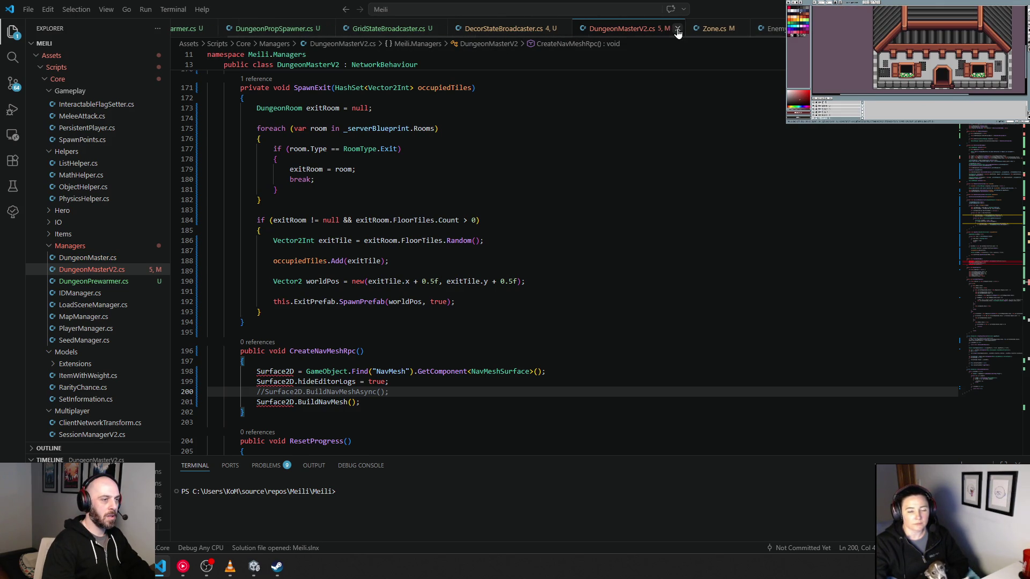
pyautogui.click(747, 29)
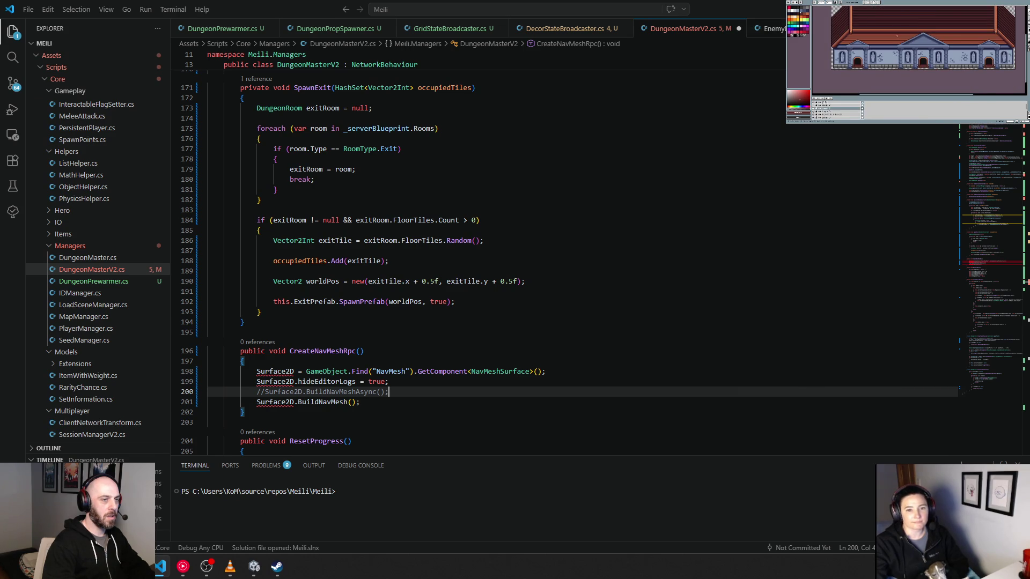
pyautogui.click(805, 29)
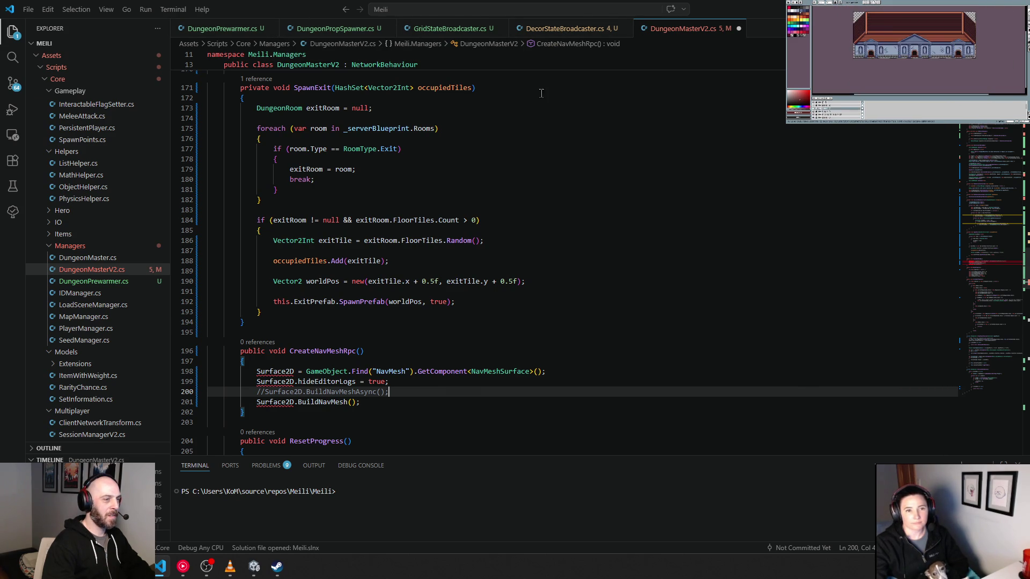
pyautogui.click(85, 258)
pyautogui.click(393, 277)
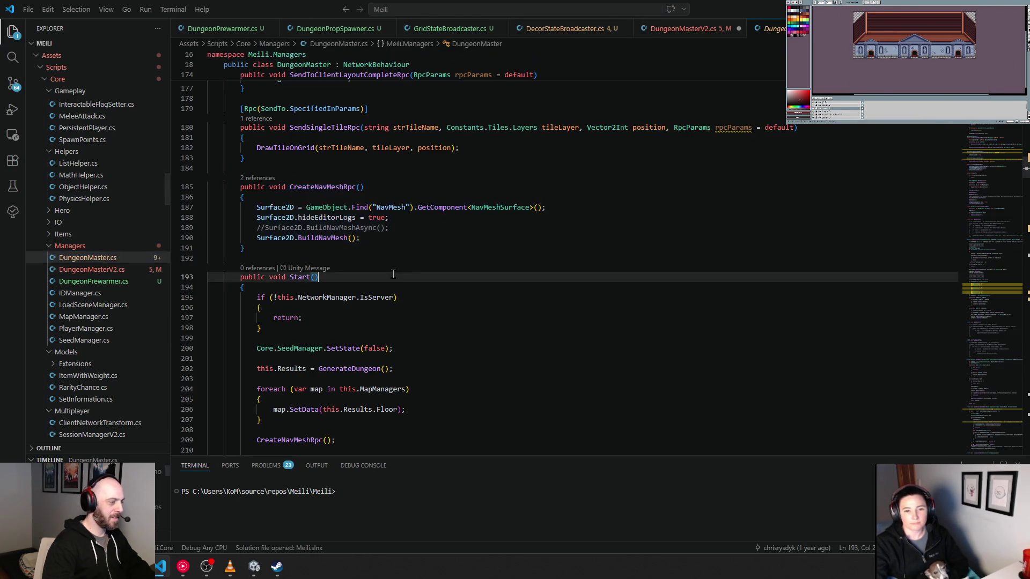
# Select Surface2D in DungeonMaster.cs, jump to its declaration with F12 and list its references.
pyautogui.doubleClick(263, 207)
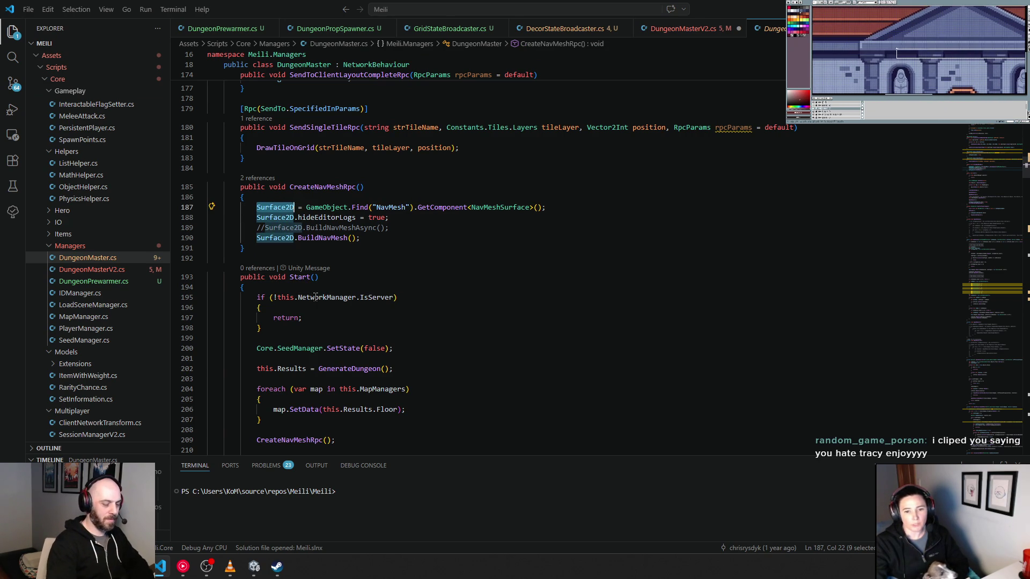
pyautogui.press('F12')
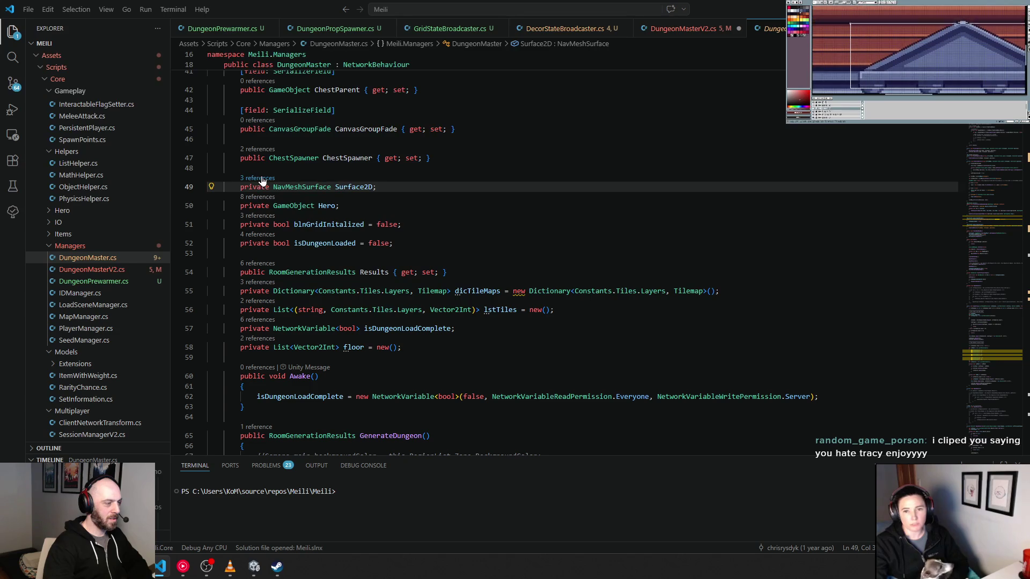
pyautogui.click(261, 179)
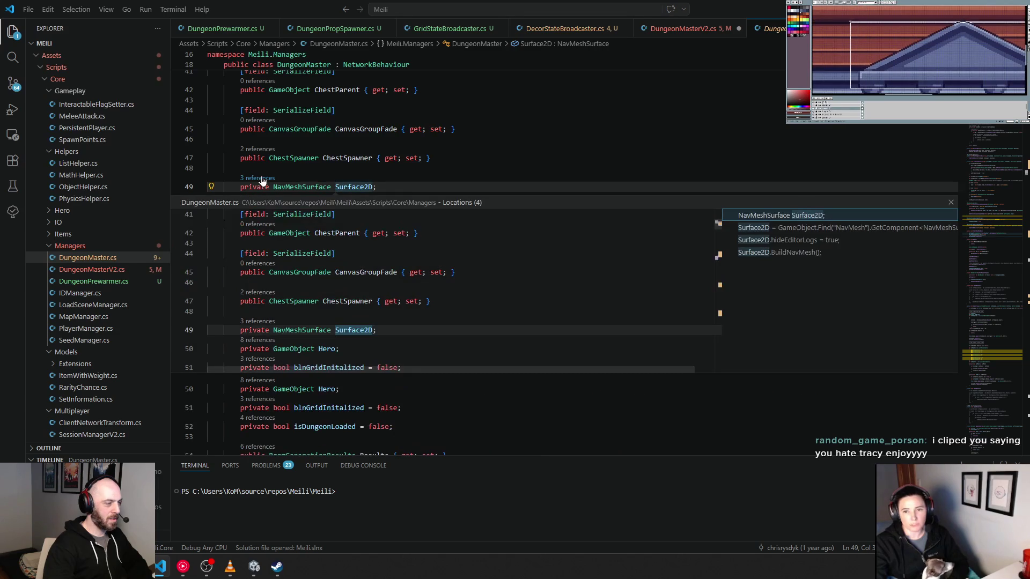
pyautogui.click(635, 159)
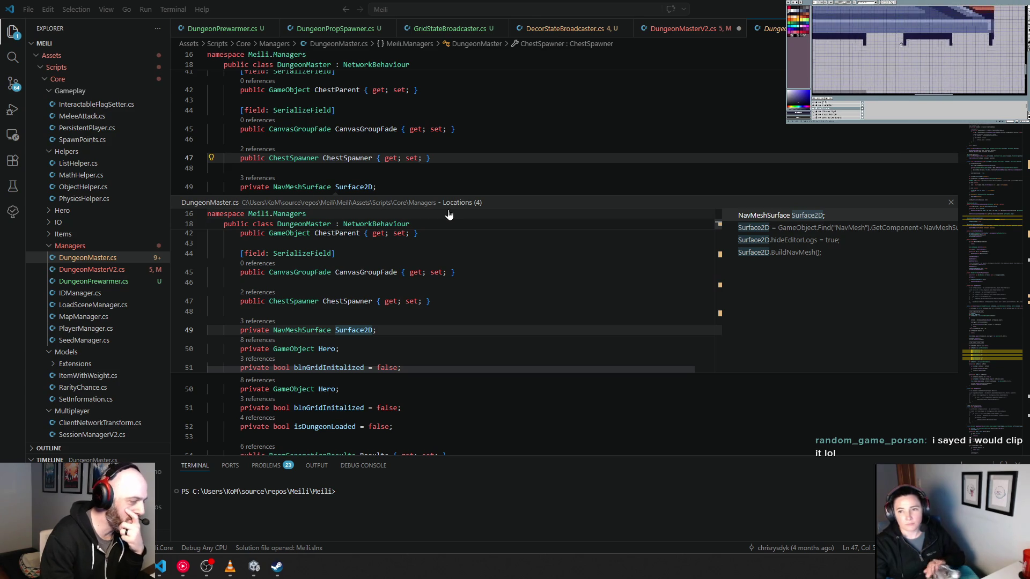
# Peek each Surface2D reference from its line 49 declaration, then close the references preview.
pyautogui.doubleClick(262, 328)
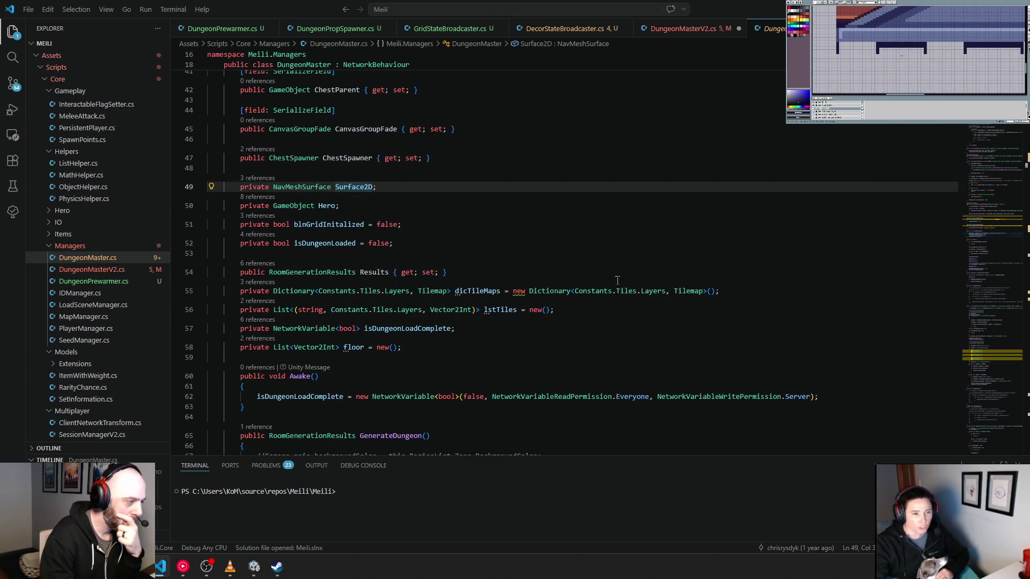
pyautogui.click(255, 179)
pyautogui.click(798, 253)
pyautogui.click(799, 240)
pyautogui.click(798, 215)
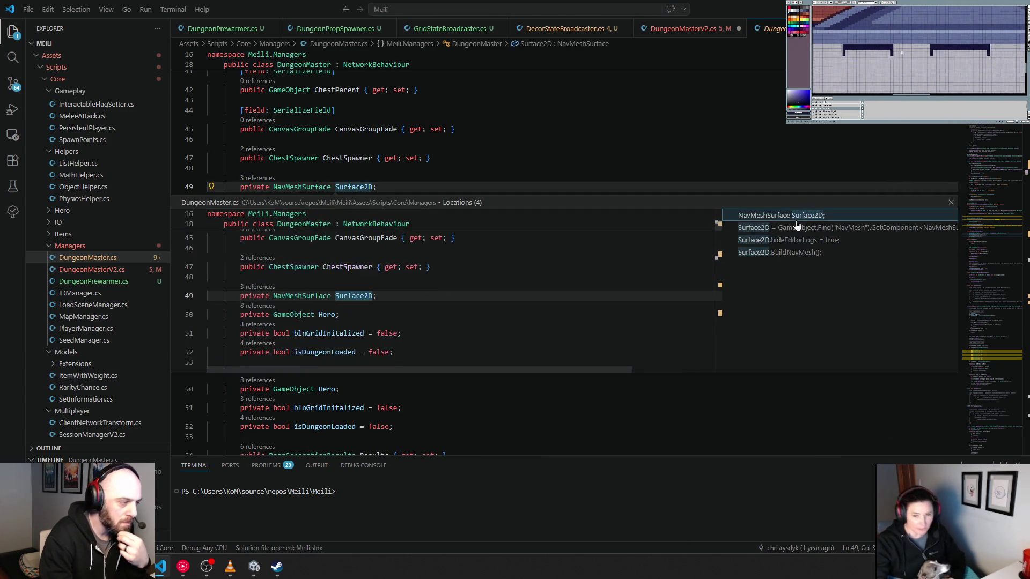
pyautogui.click(799, 241)
pyautogui.click(799, 228)
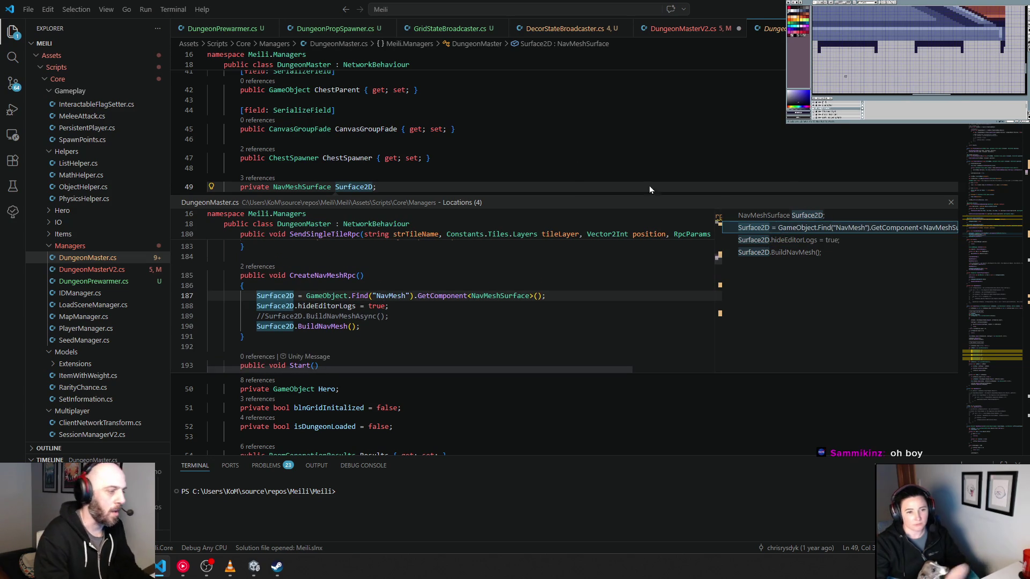
pyautogui.click(951, 203)
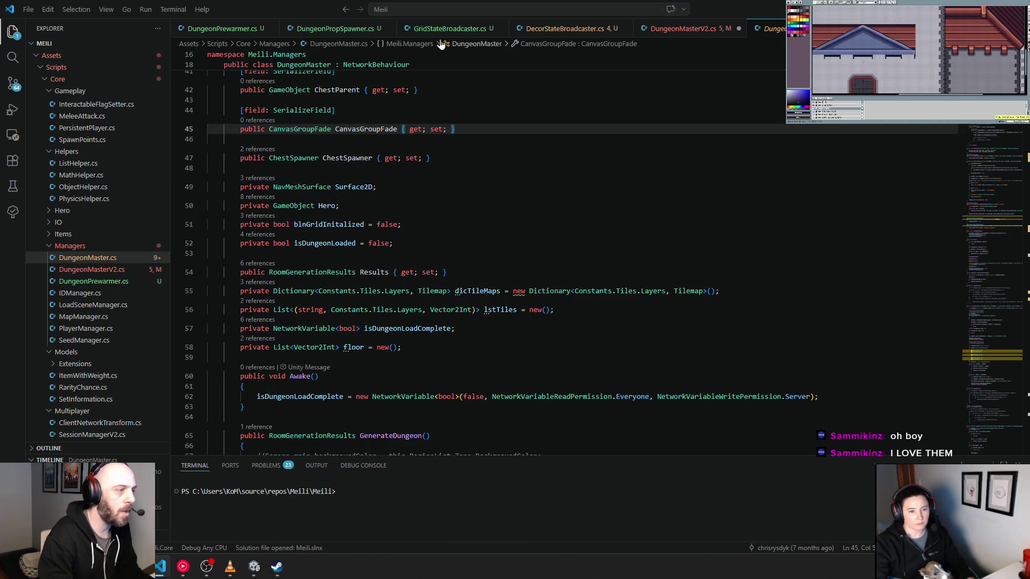
# In DungeonMasterV2.cs, turn line 198's Surface2D assignment into a local 'var surface' declaration.
pyautogui.click(689, 30)
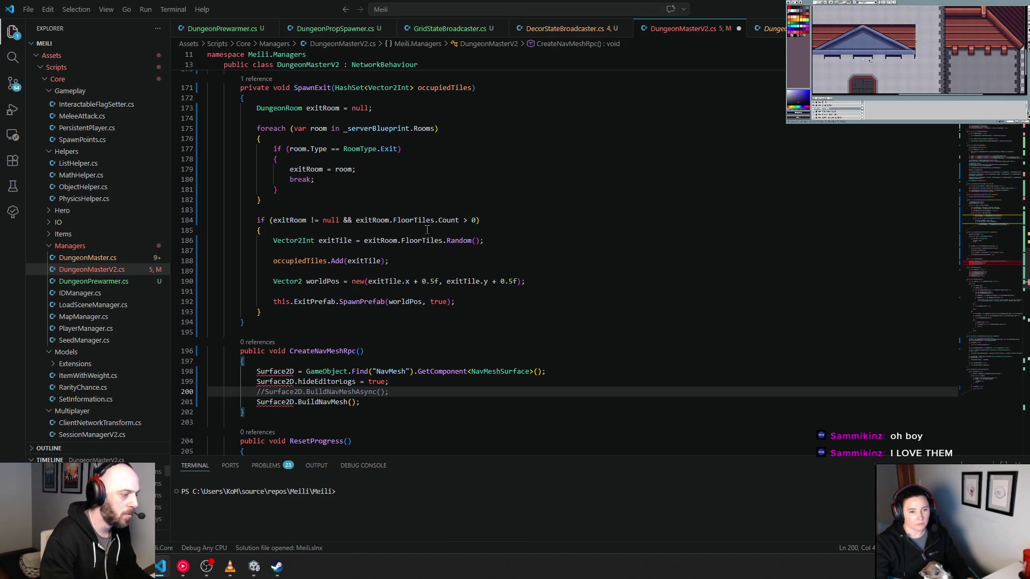
pyautogui.click(260, 371)
pyautogui.write('v')
pyautogui.press('BackSpace')
pyautogui.press('BackSpace')
pyautogui.write('var s')
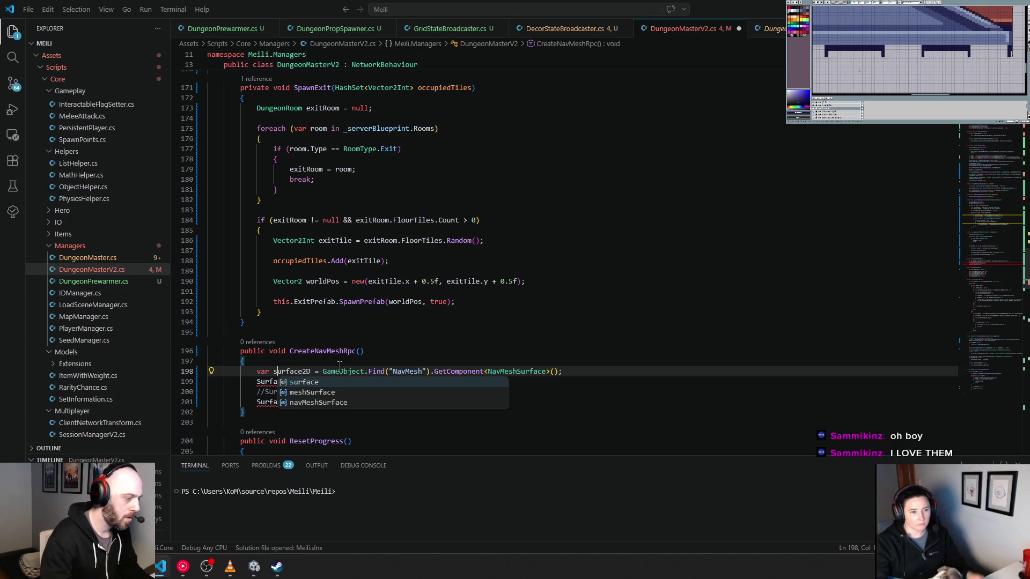
pyautogui.press('Escape')
pyautogui.press('Right')
pyautogui.press('Right')
pyautogui.press('Right')
pyautogui.press('Right')
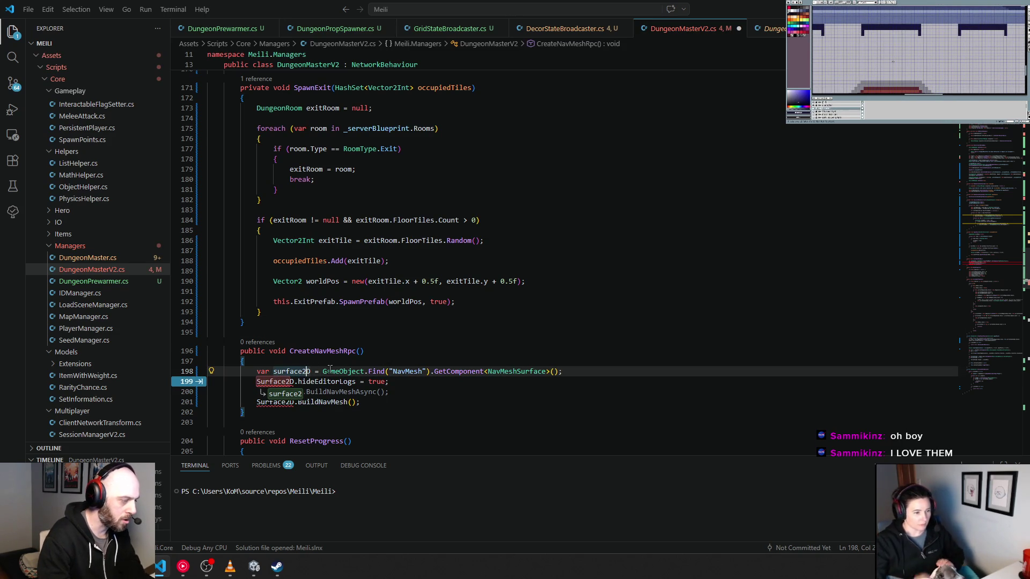
pyautogui.press('BackSpace')
pyautogui.press('Delete')
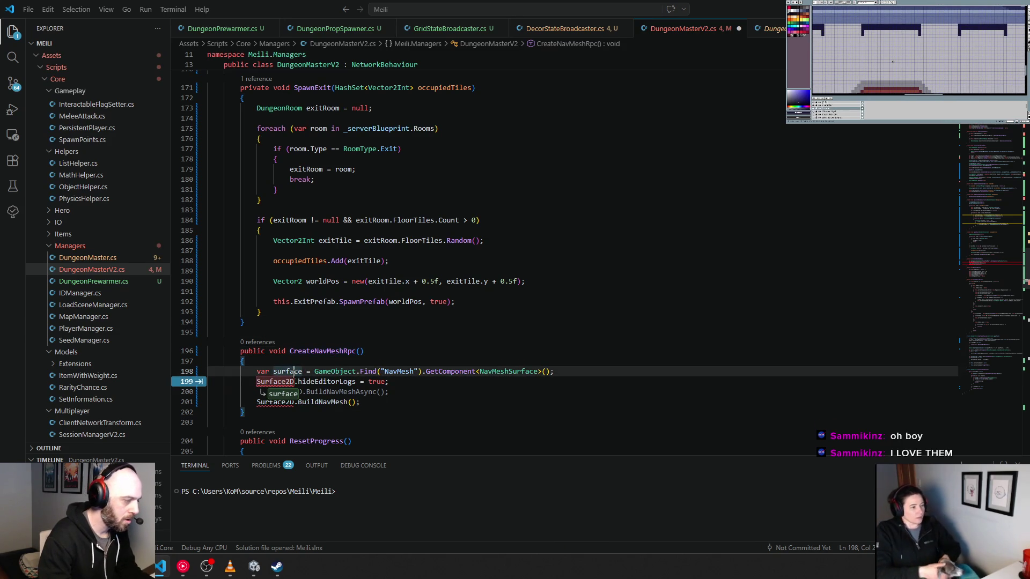
# Accept renaming the later Surface2D uses to surface and save DungeonMasterV2.cs.
pyautogui.press('Tab')
pyautogui.press('Tab')
pyautogui.click(481, 335)
pyautogui.hotkey('ctrl', 's')
pyautogui.doubleClick(318, 350)
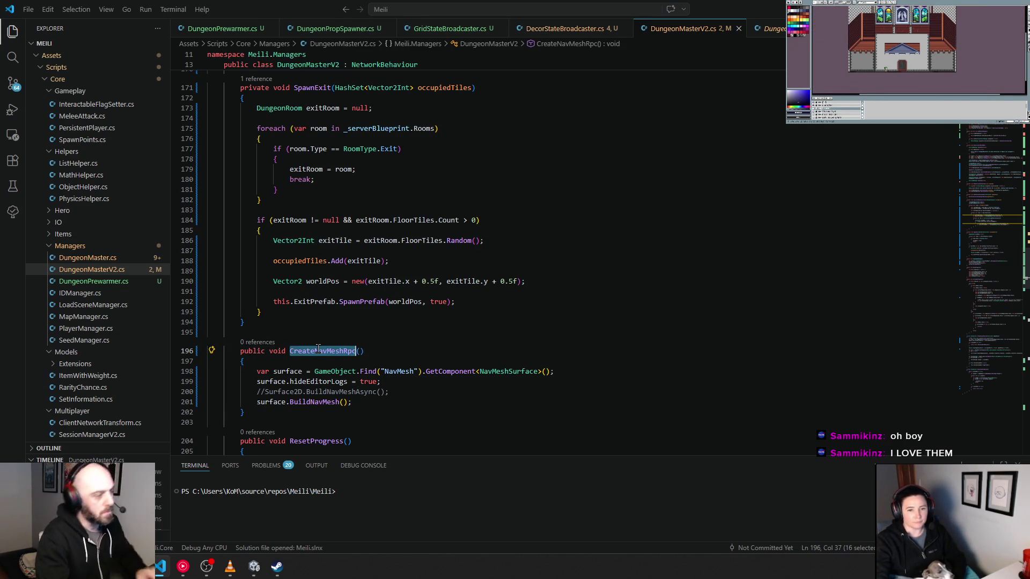
pyautogui.scroll(20, 318, 349)
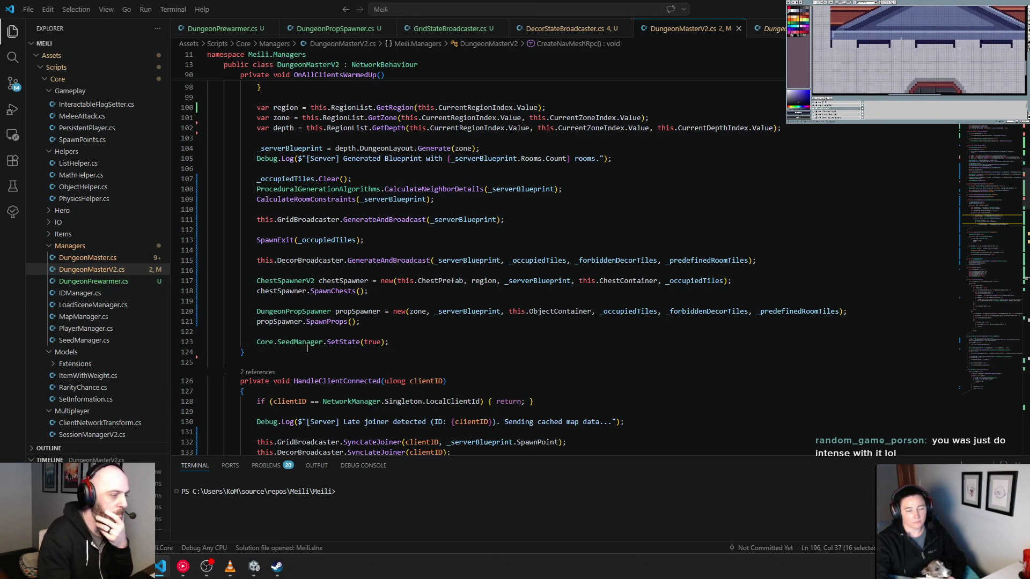
# Insert 'CreateNavMeshRpc();' above SpawnExit(_occupiedTiles); in OnAllClientsWarmedUp, save, and switch to Unity.
pyautogui.click(349, 229)
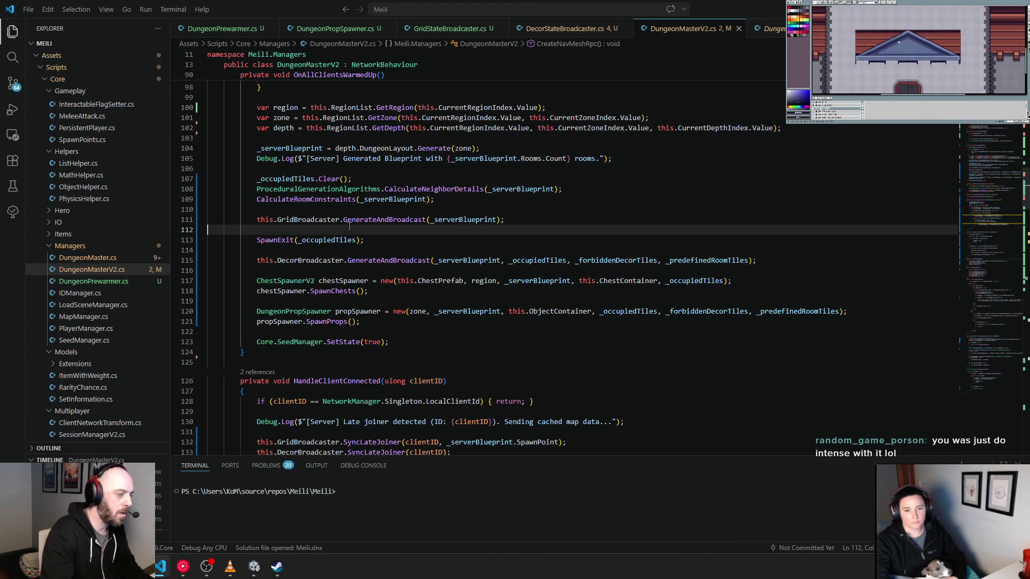
pyautogui.press('Return')
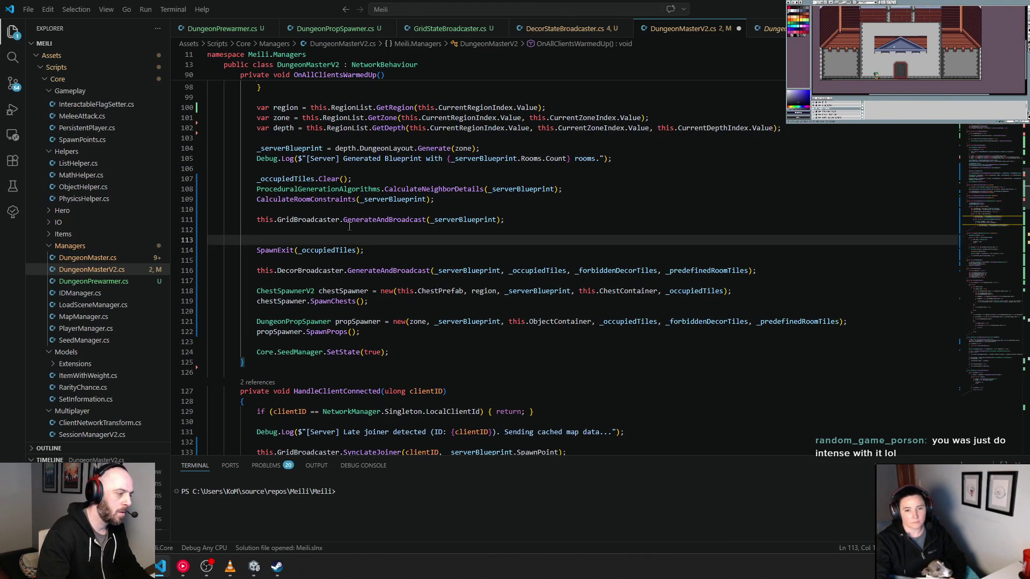
pyautogui.write('CreateNavMeshRpc()')
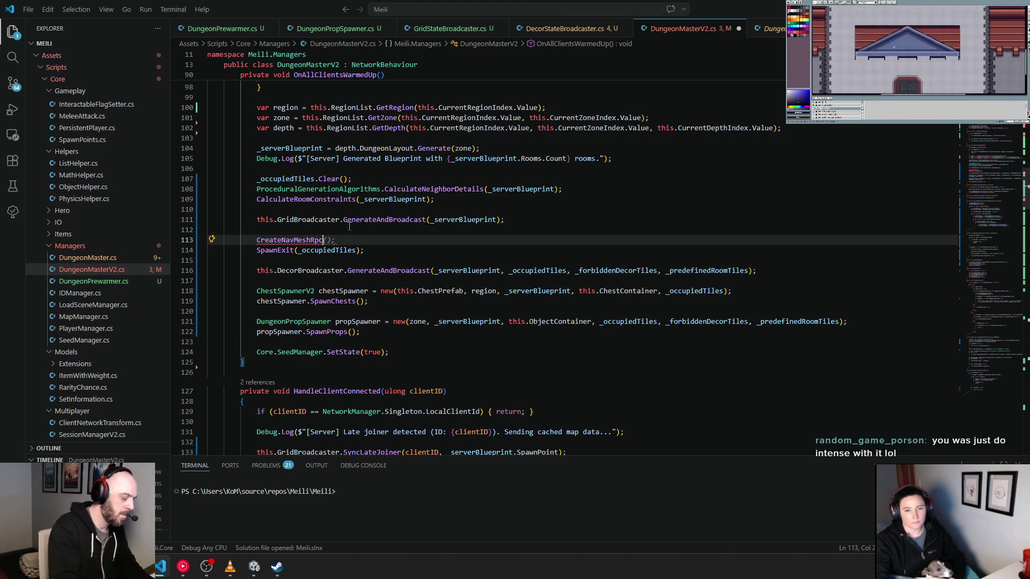
pyautogui.write(';')
pyautogui.hotkey('ctrl', 's')
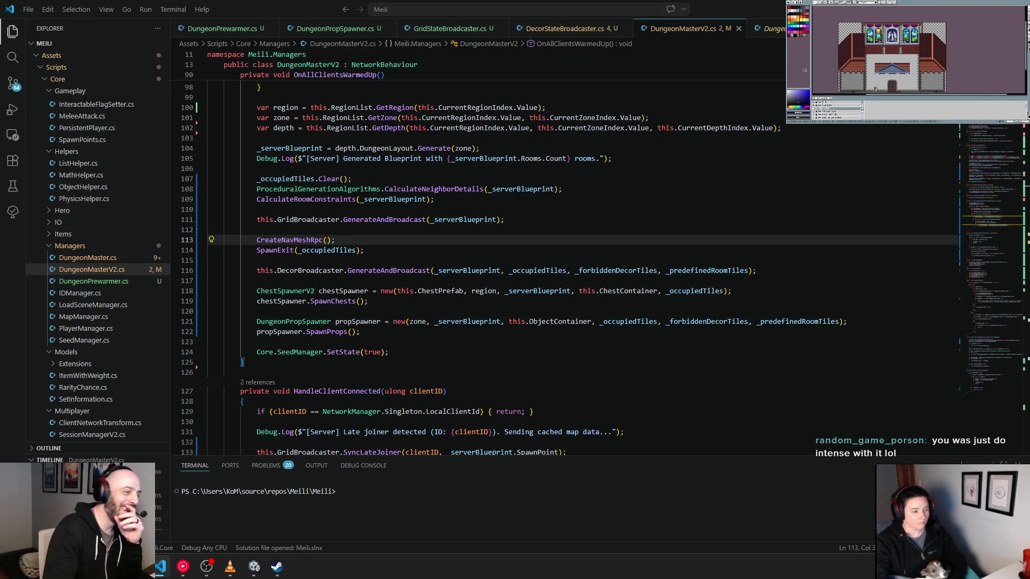
pyautogui.hotkey('alt', 'Tab')
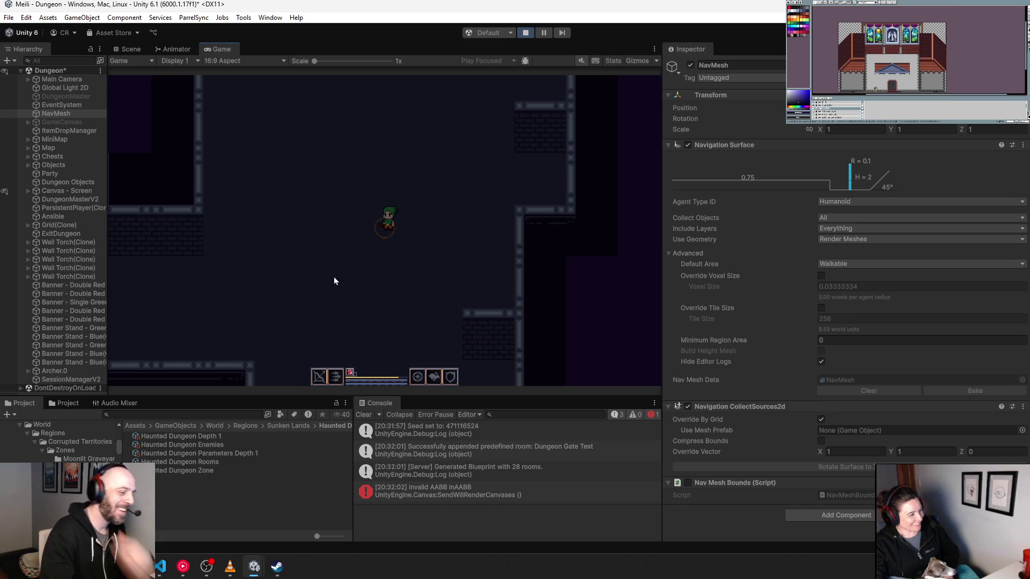
pyautogui.click(121, 50)
pyautogui.moveTo(490, 176); pyautogui.dragTo(436, 279)
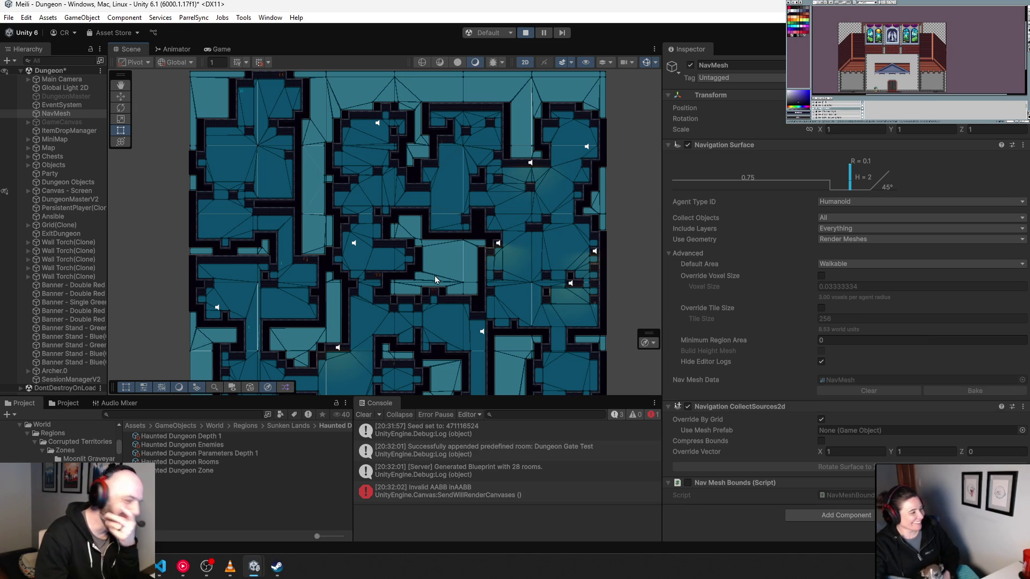
pyautogui.click(213, 50)
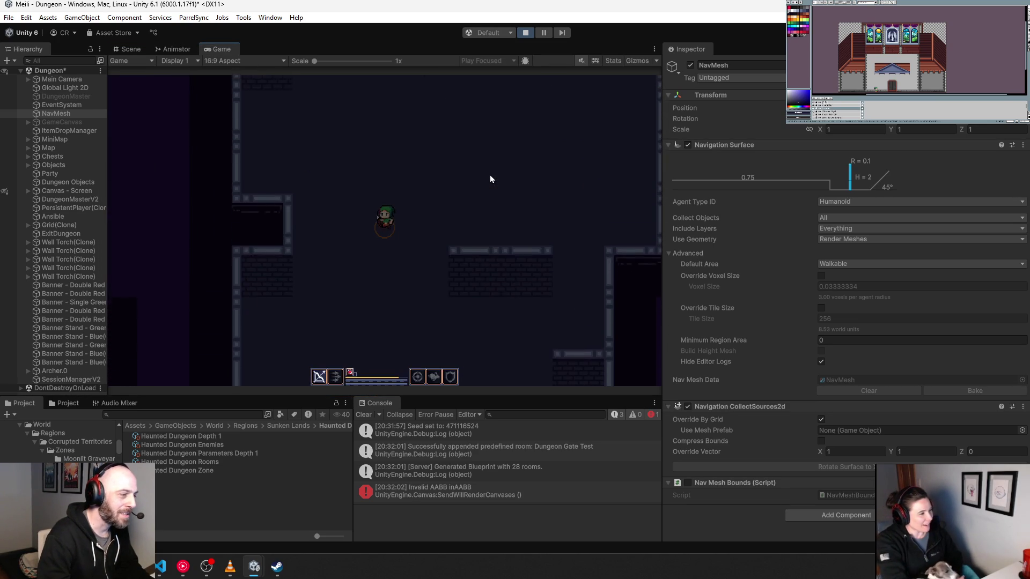
# Walk the player with WASD through the generated dungeon's rooms and corridors.
pyautogui.press('w')
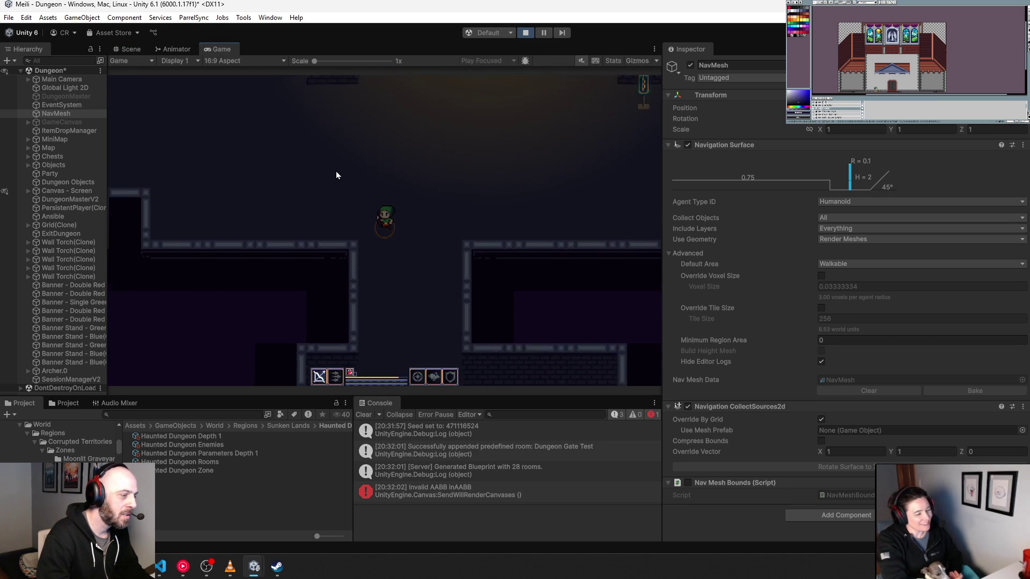
pyautogui.press('w')
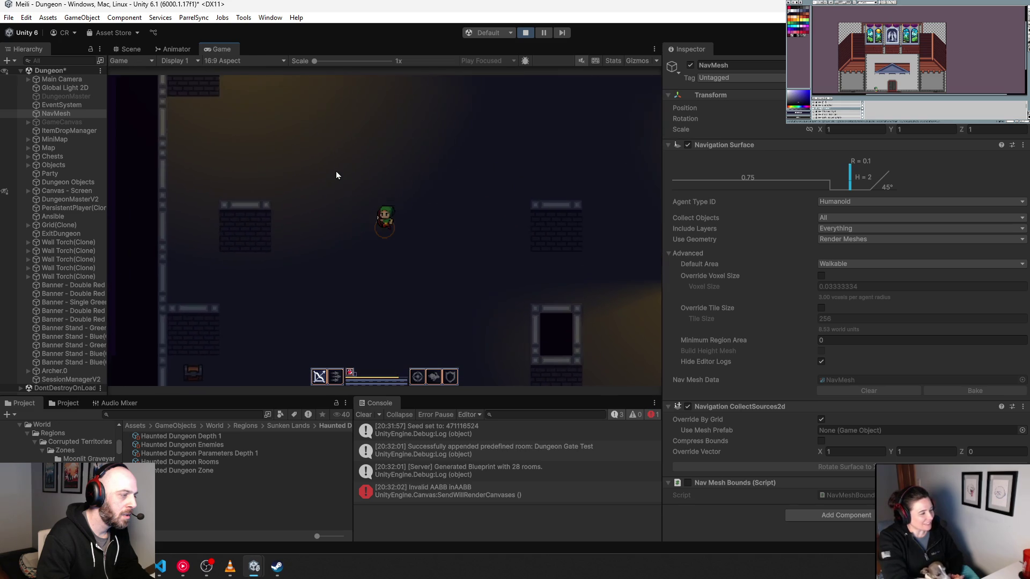
pyautogui.press('w')
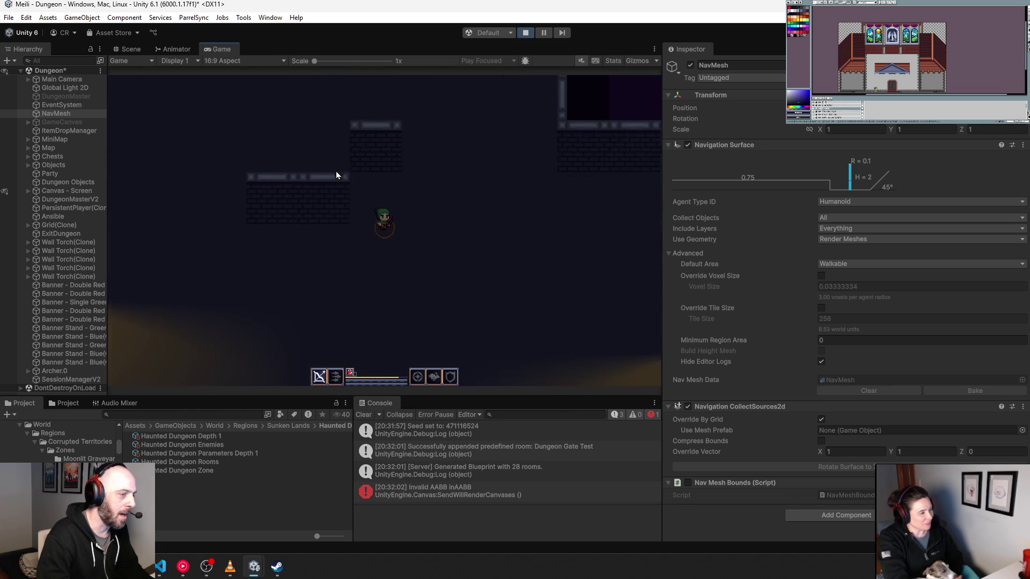
pyautogui.press('d')
pyautogui.press('w')
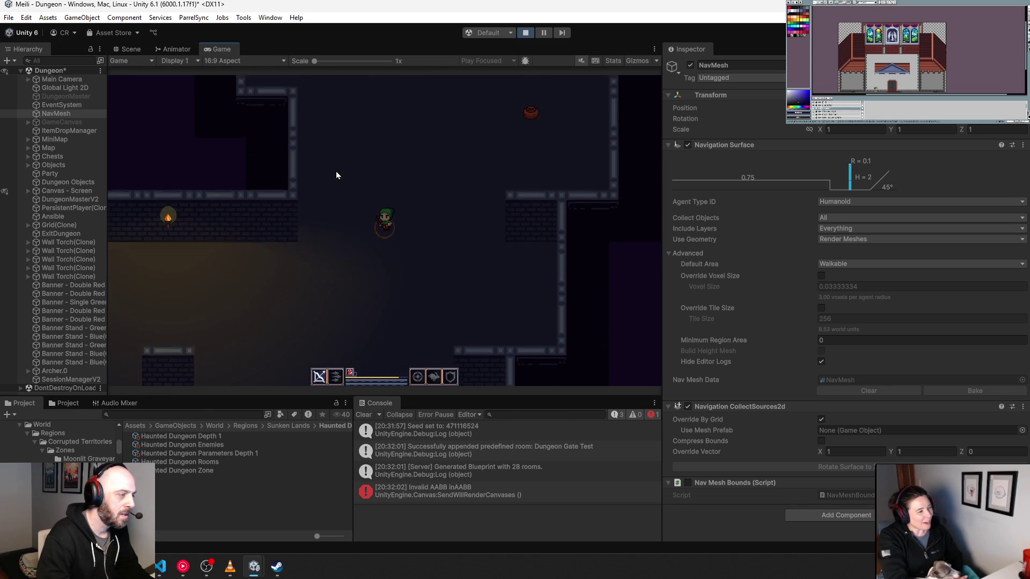
pyautogui.press('w')
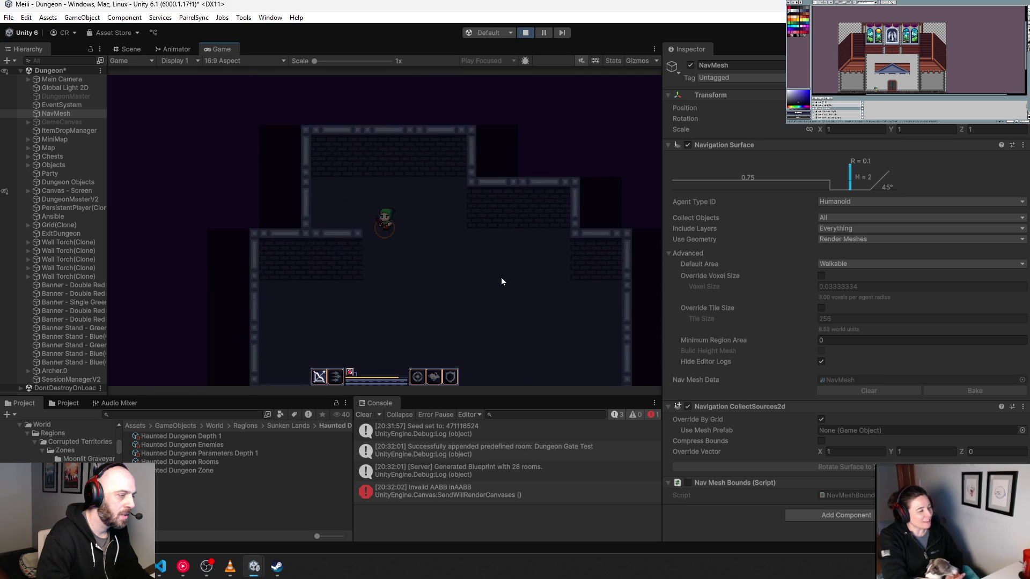
pyautogui.press('s')
pyautogui.press('a')
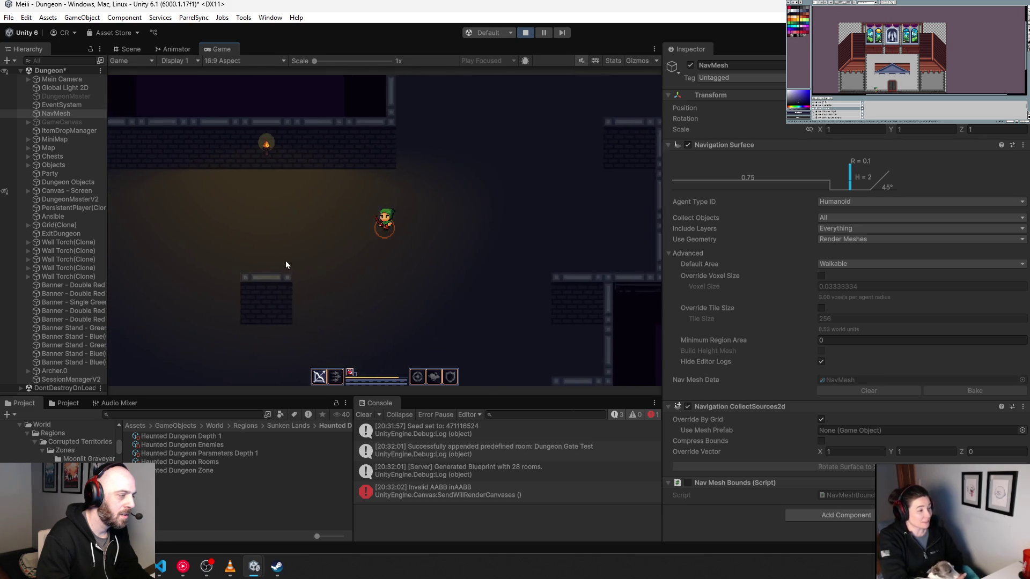
pyautogui.press('a')
pyautogui.press('w')
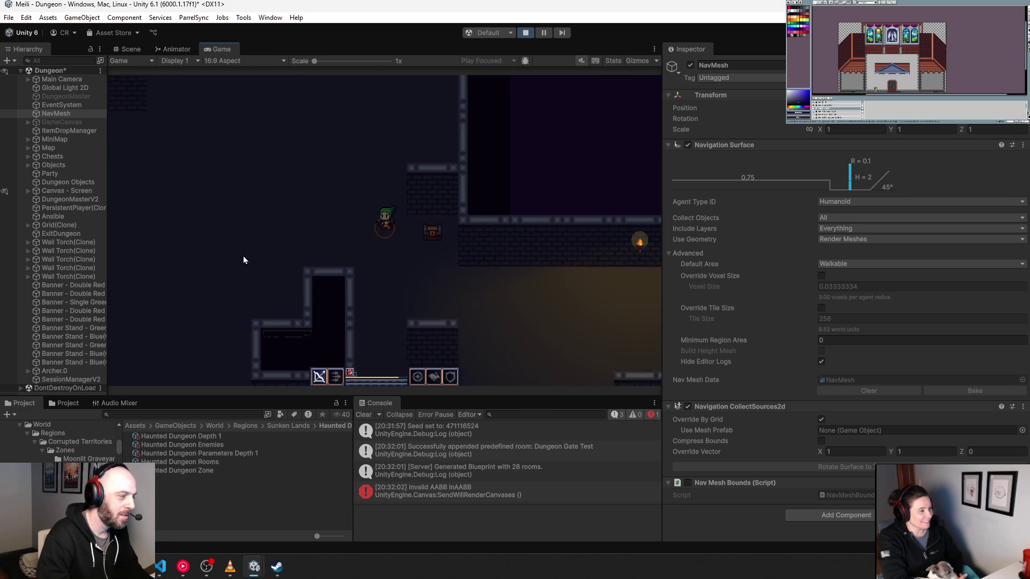
pyautogui.press('a')
pyautogui.press('w')
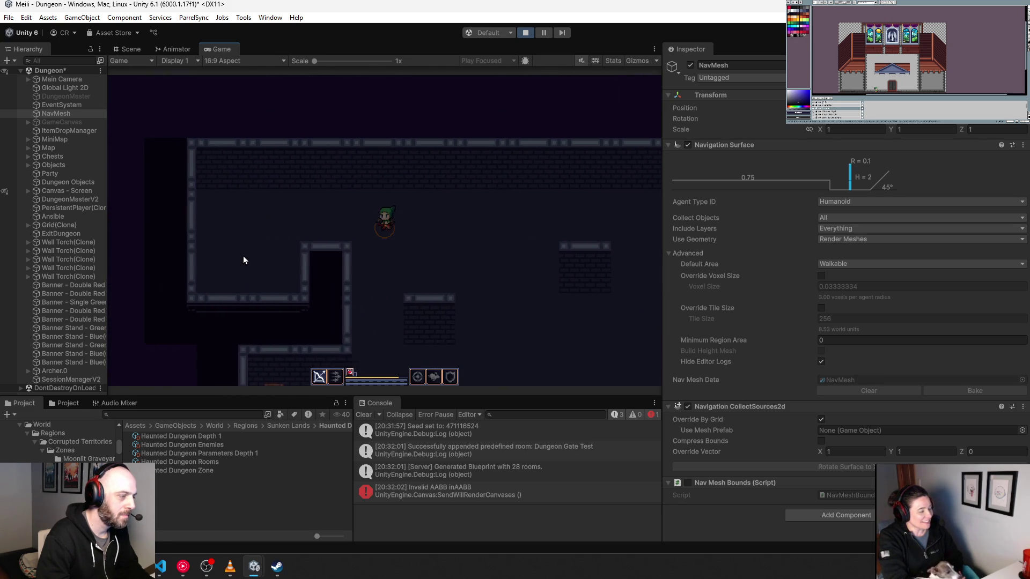
pyautogui.press('s')
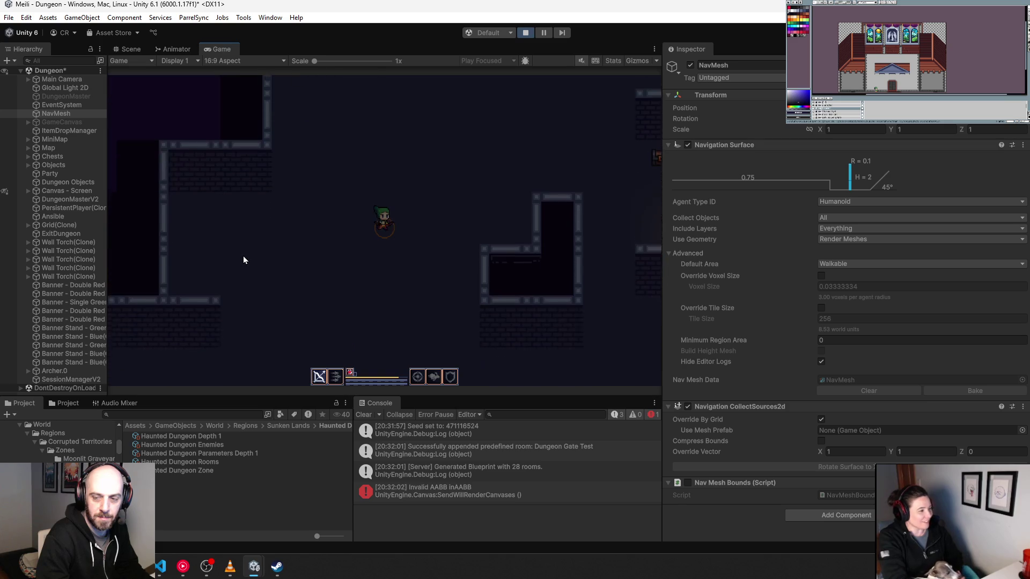
pyautogui.press('s')
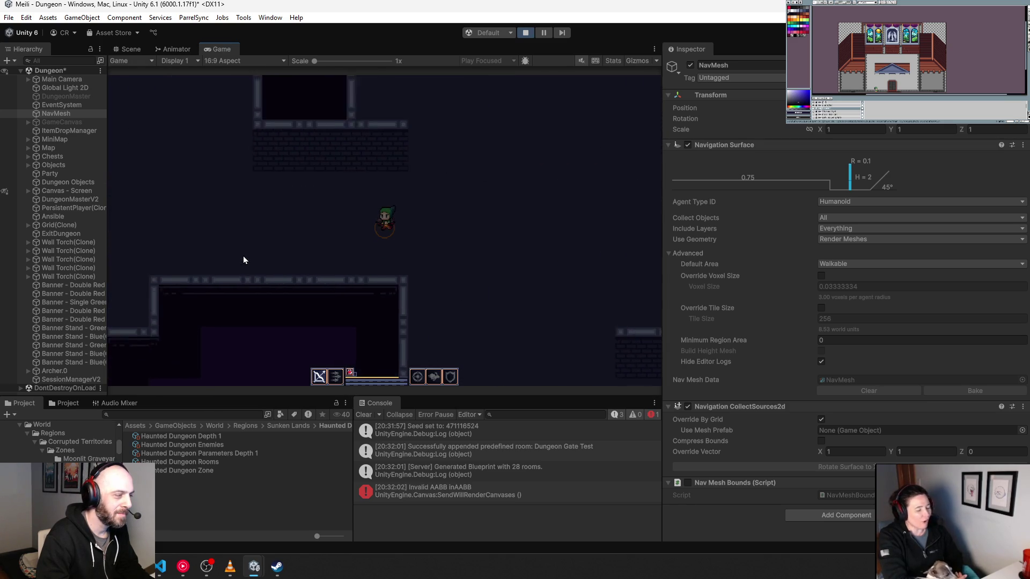
pyautogui.press('w')
pyautogui.press('a')
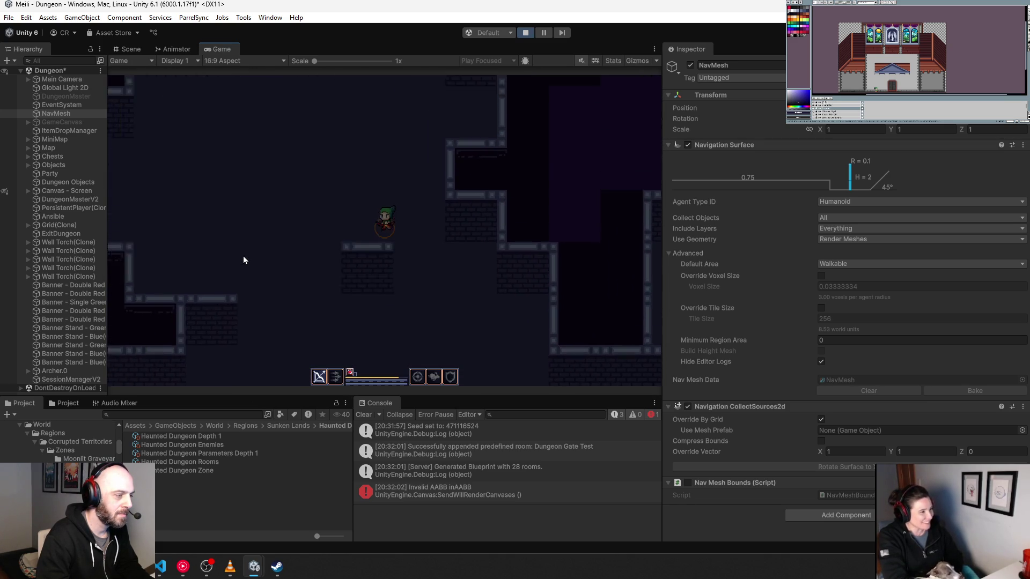
pyautogui.press('w')
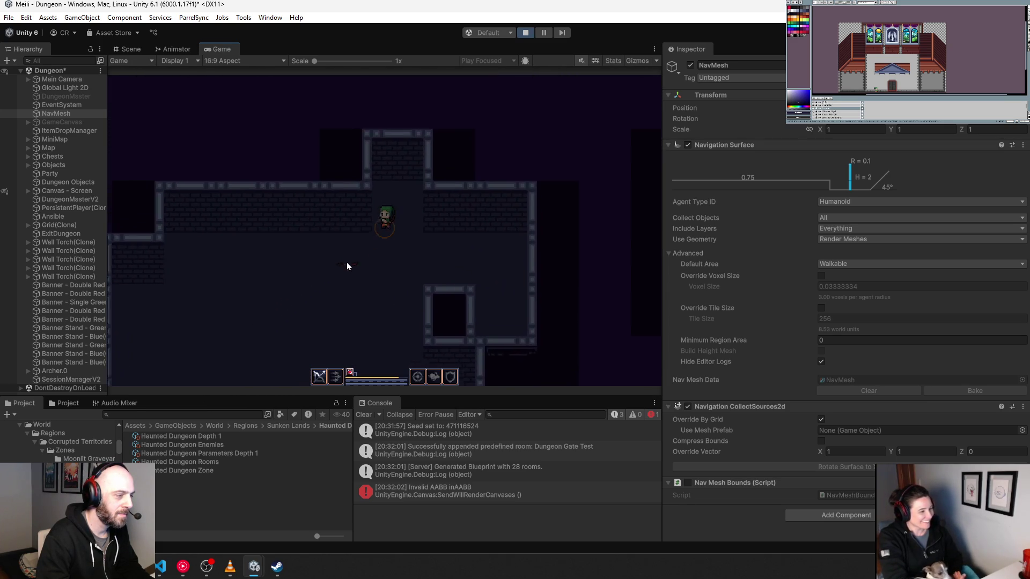
pyautogui.press('s')
pyautogui.press('a')
pyautogui.press('s')
pyautogui.press('s')
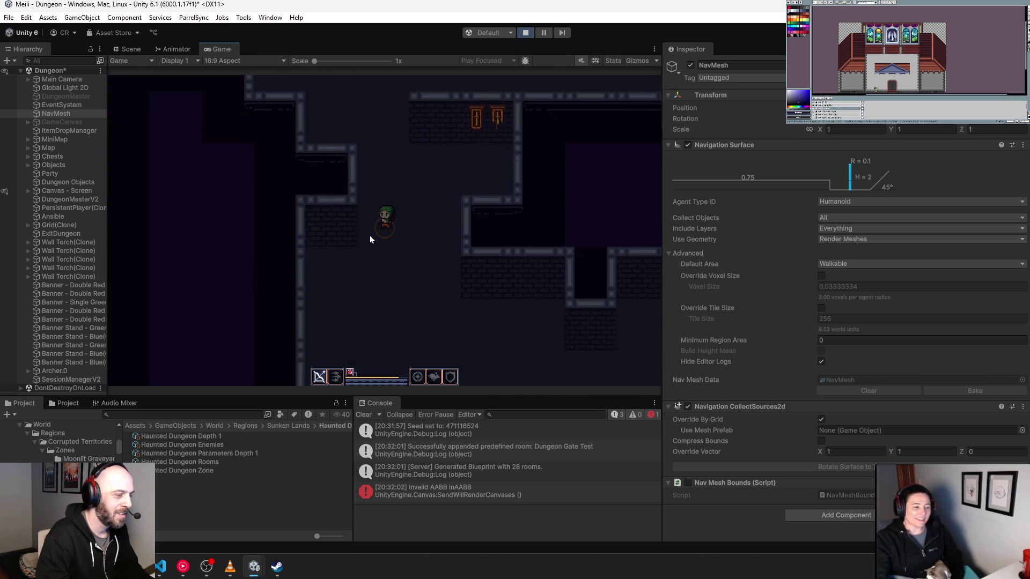
pyautogui.press('s')
pyautogui.press('a')
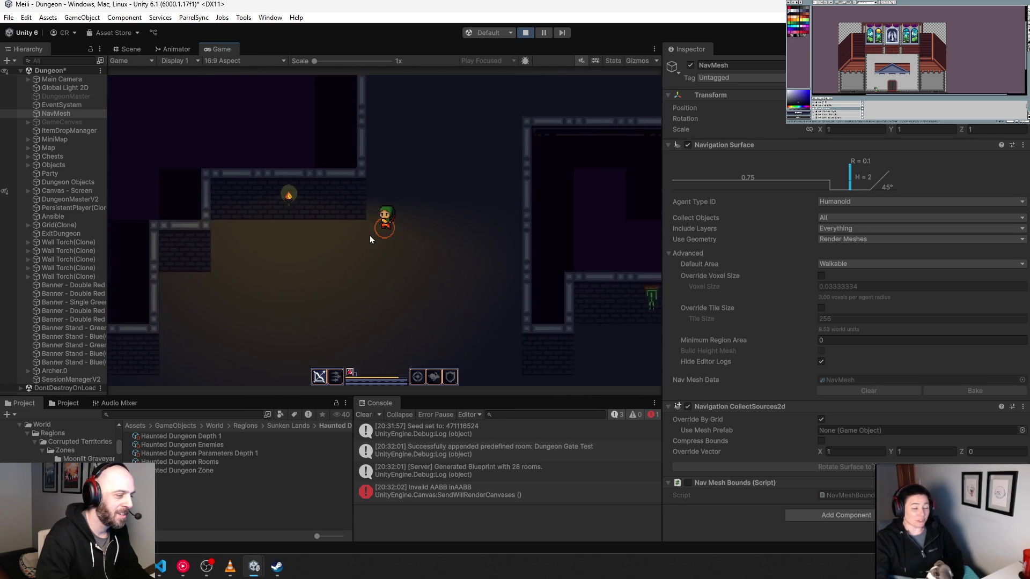
pyautogui.press('s')
pyautogui.press('a')
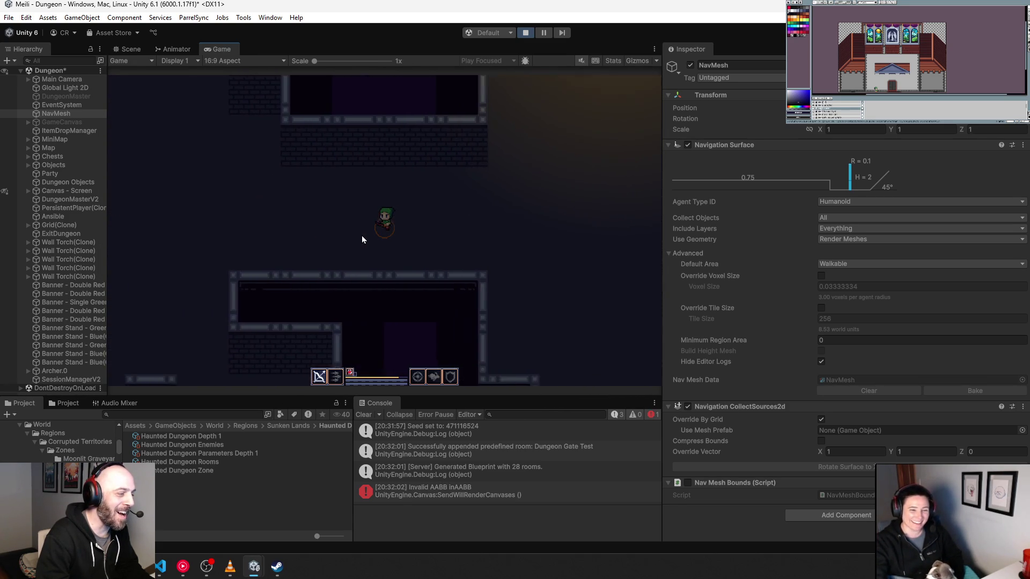
pyautogui.press('a')
pyautogui.press('w')
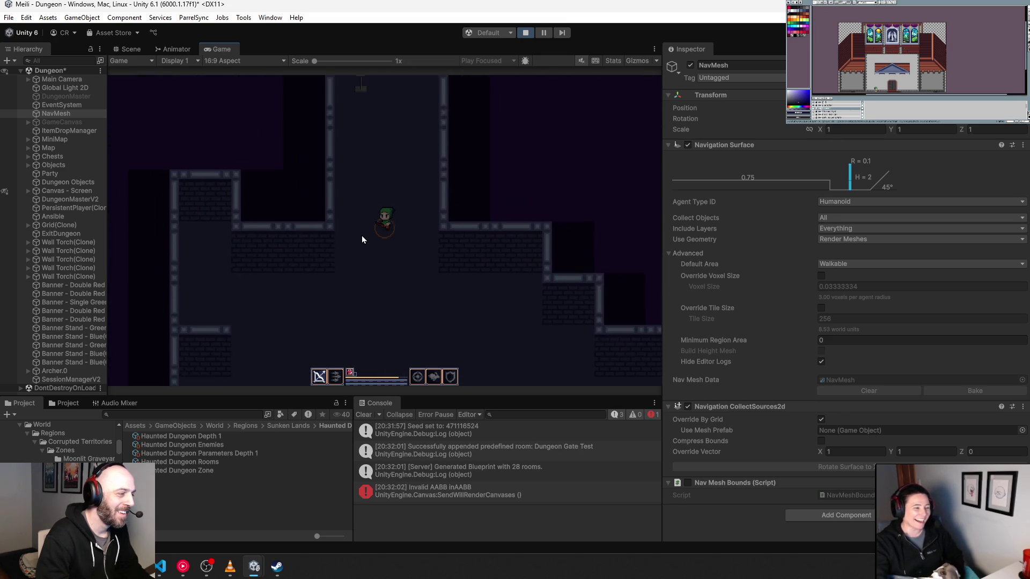
pyautogui.press('w')
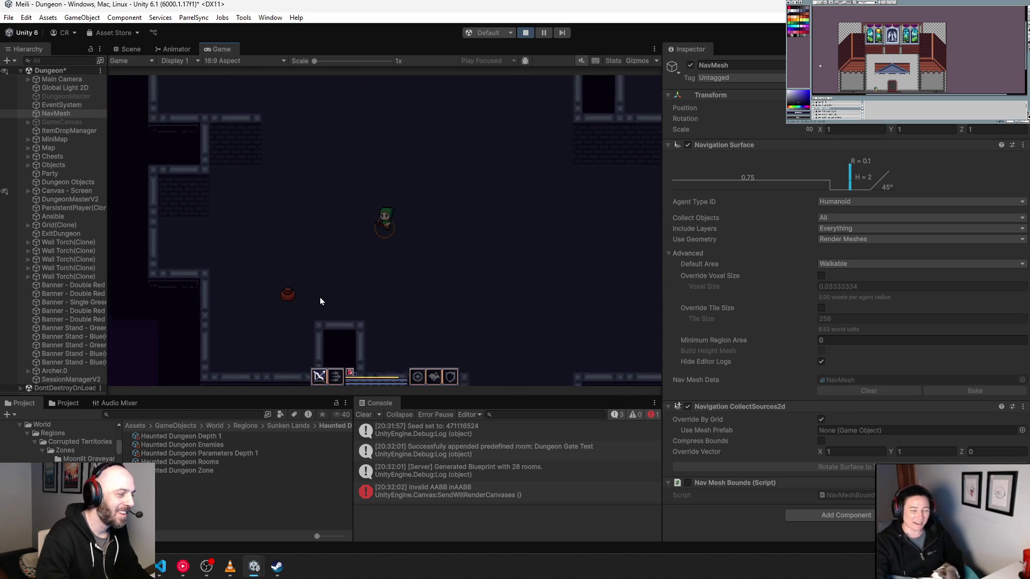
pyautogui.press('a')
pyautogui.press('w')
pyautogui.press('d')
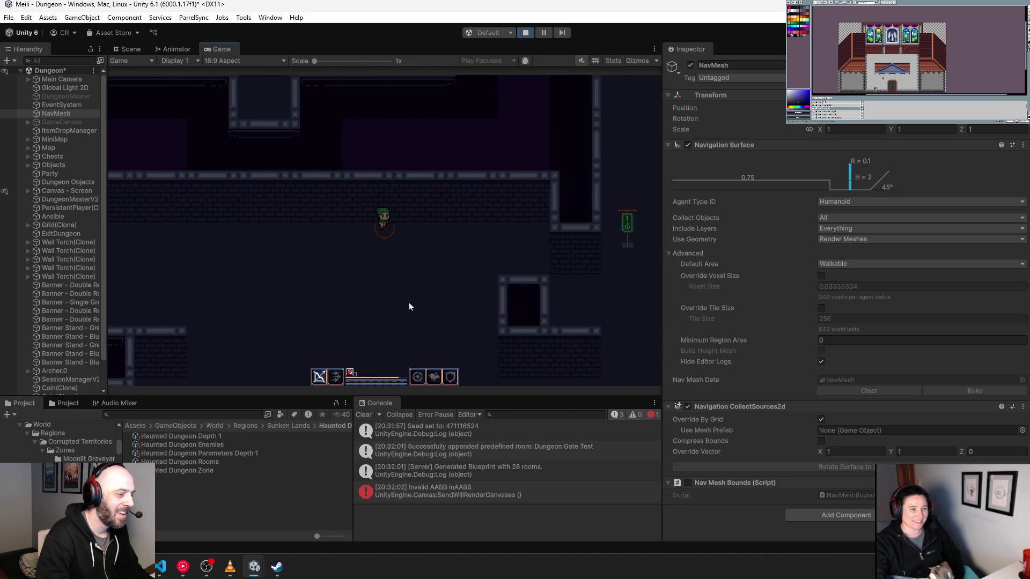
pyautogui.press('s')
pyautogui.press('d')
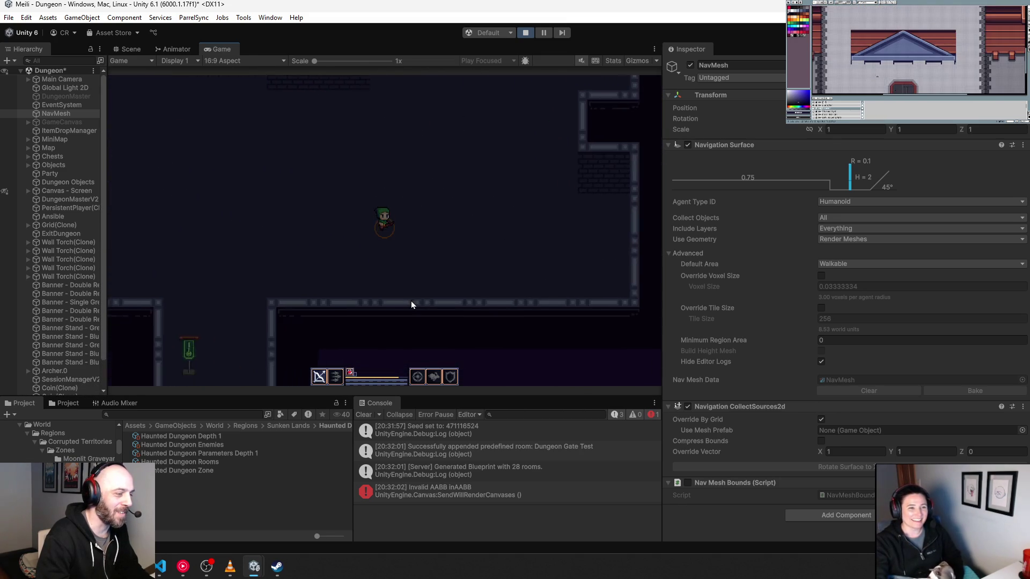
pyautogui.press('w')
pyautogui.press('d')
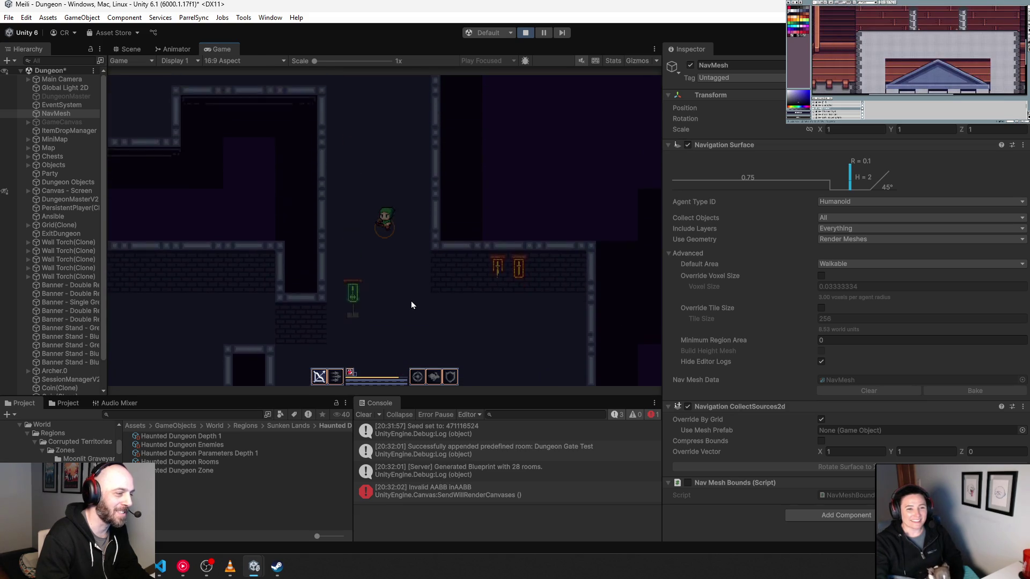
pyautogui.press('w')
pyautogui.press('d')
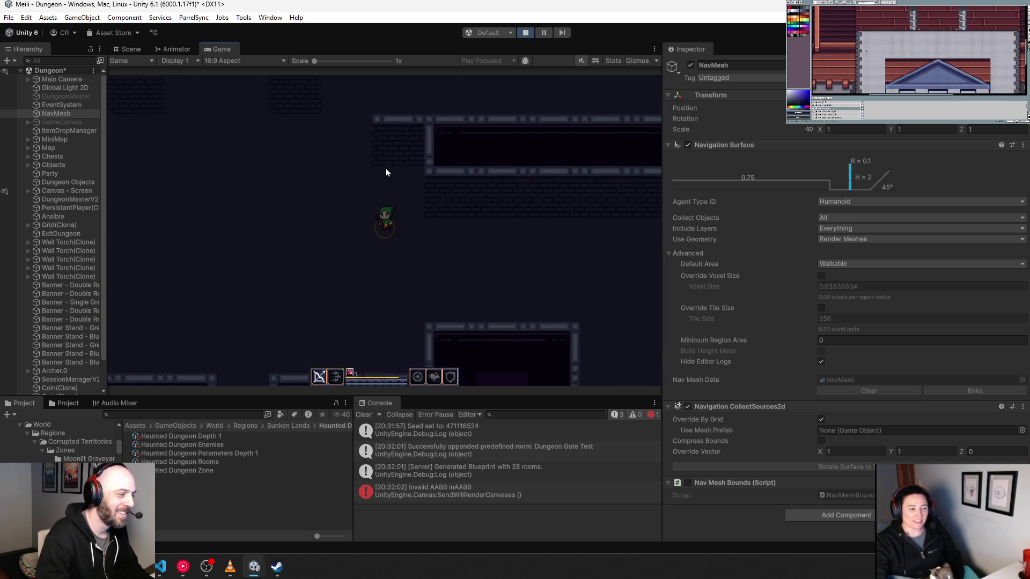
pyautogui.press('w')
pyautogui.press('w')
pyautogui.press('a')
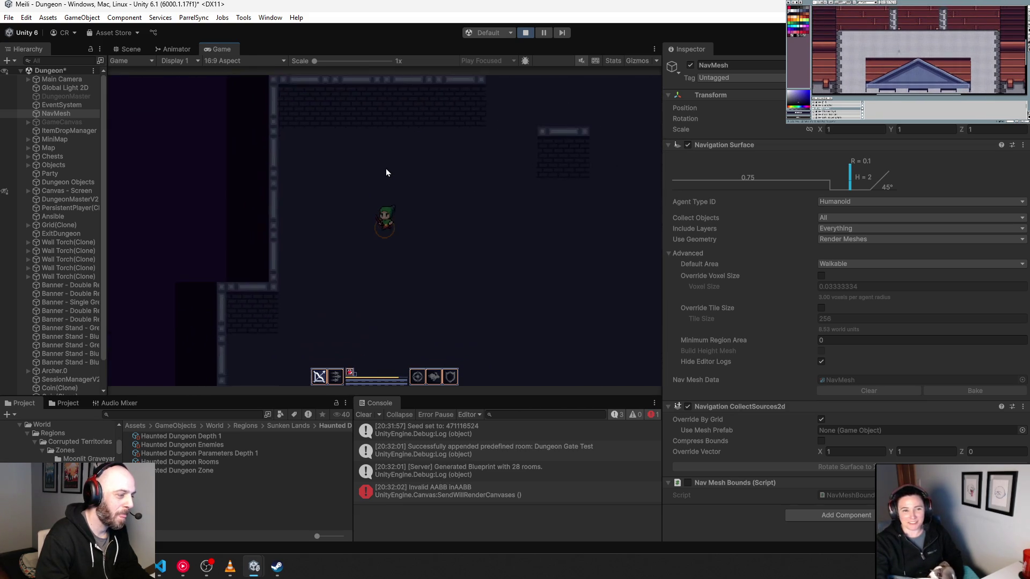
pyautogui.press('a')
pyautogui.press('s')
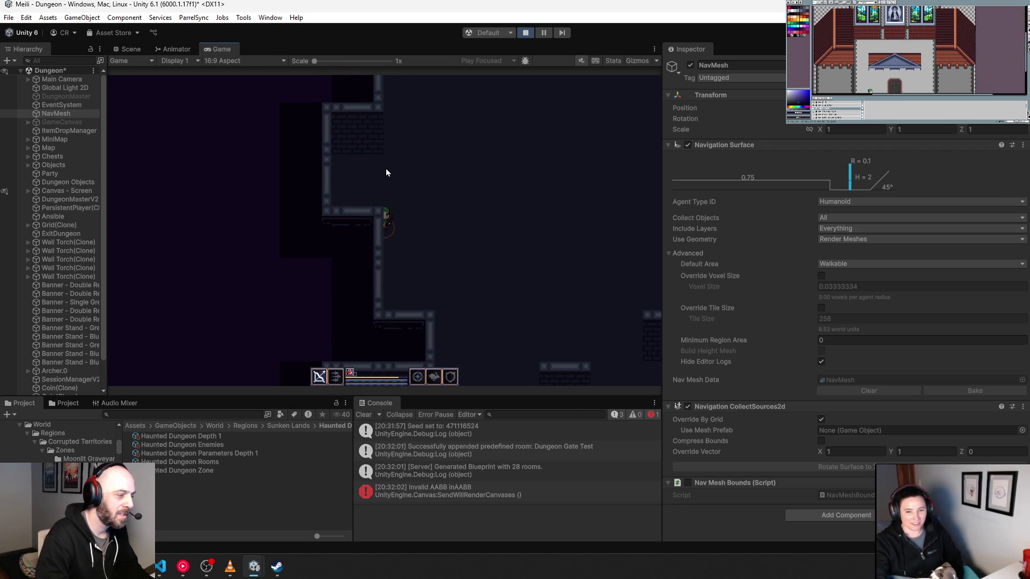
pyautogui.press('d')
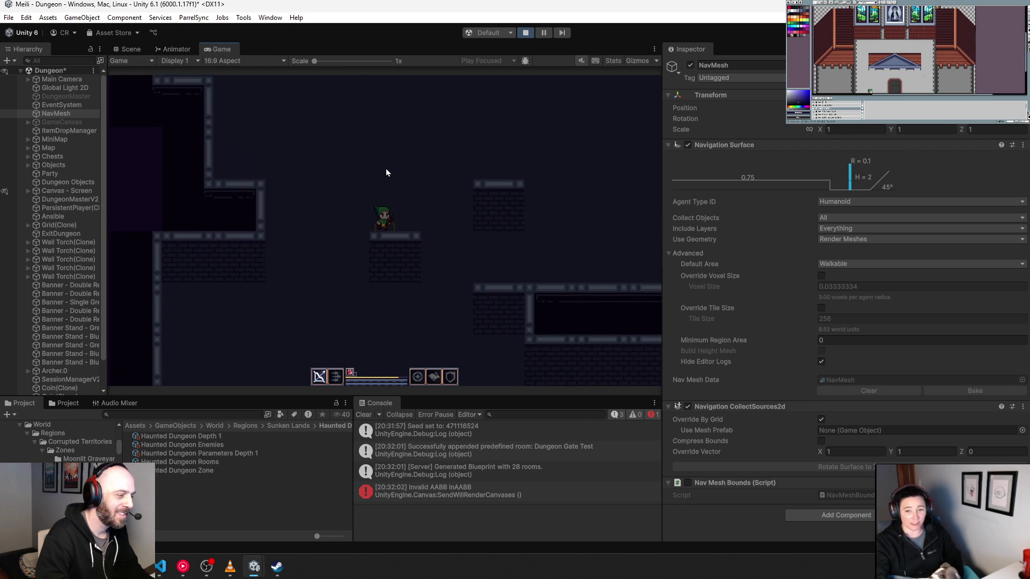
pyautogui.press('d')
pyautogui.press('s')
pyautogui.press('a')
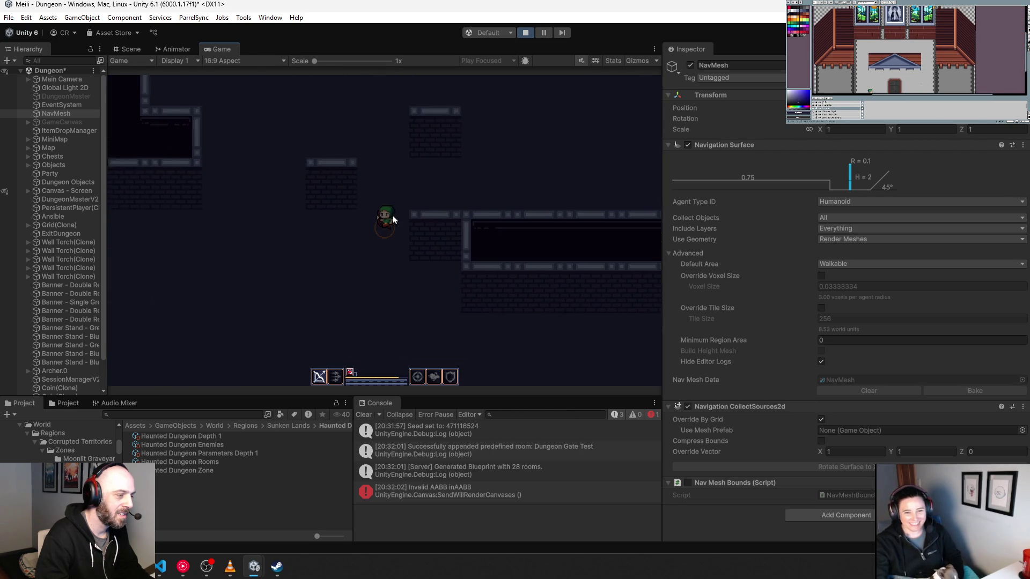
pyautogui.press('d')
pyautogui.press('s')
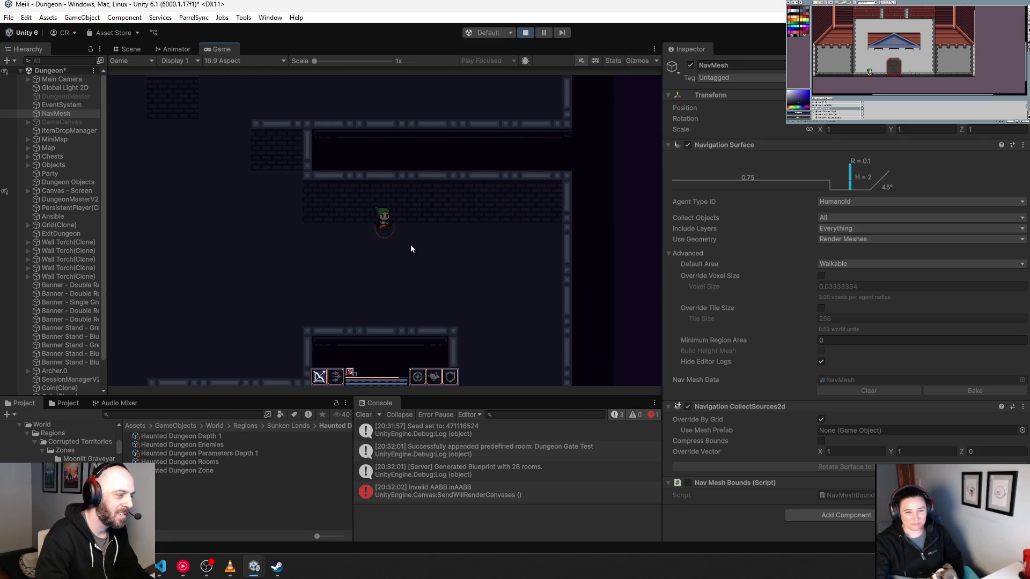
pyautogui.press('d')
# Stop play mode, briefly expanding and collapsing the Objects group in the Hierarchy.
pyautogui.click(525, 34)
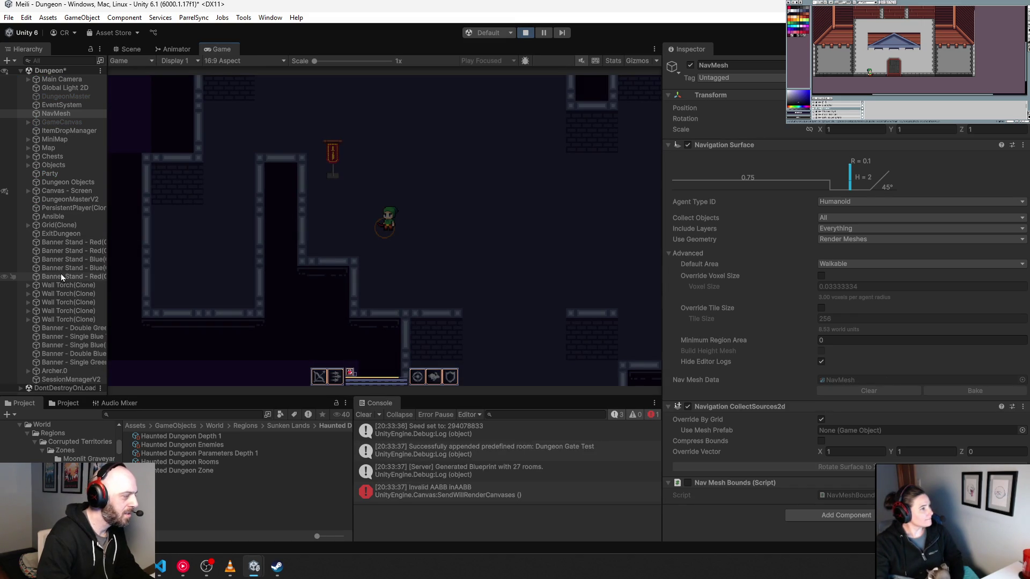
pyautogui.click(27, 166)
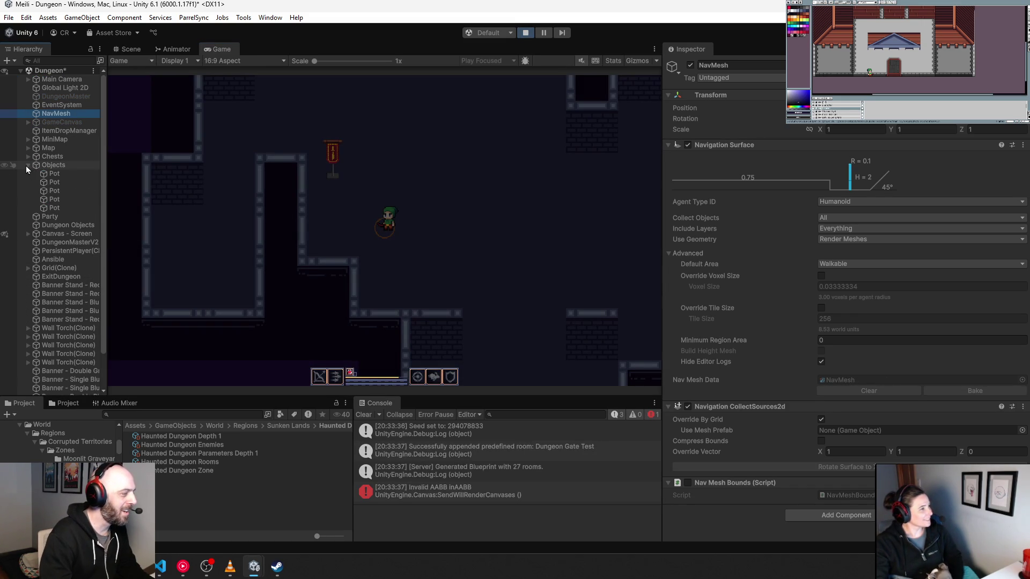
pyautogui.click(27, 165)
pyautogui.click(526, 33)
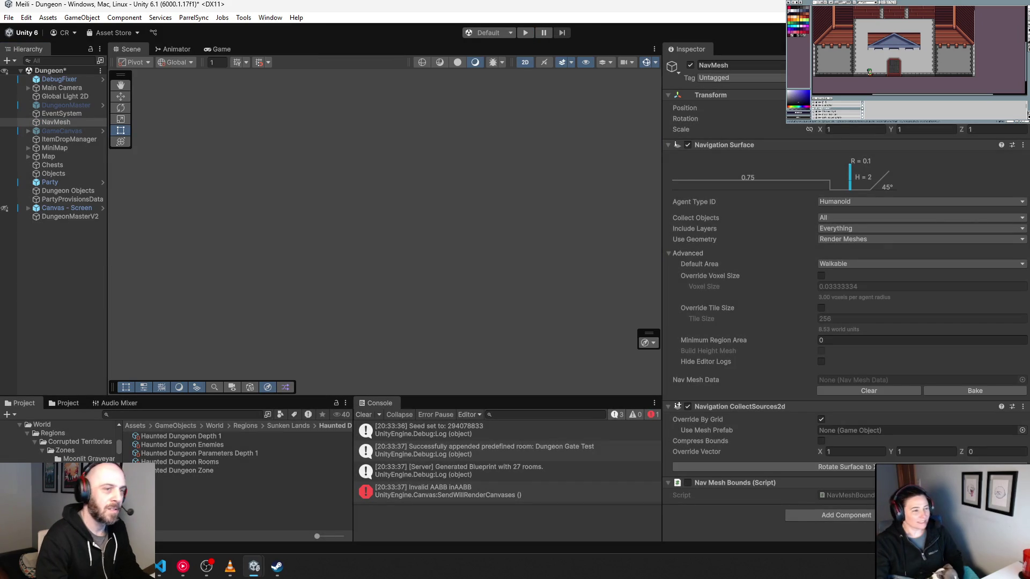
pyautogui.moveTo(274, 568)
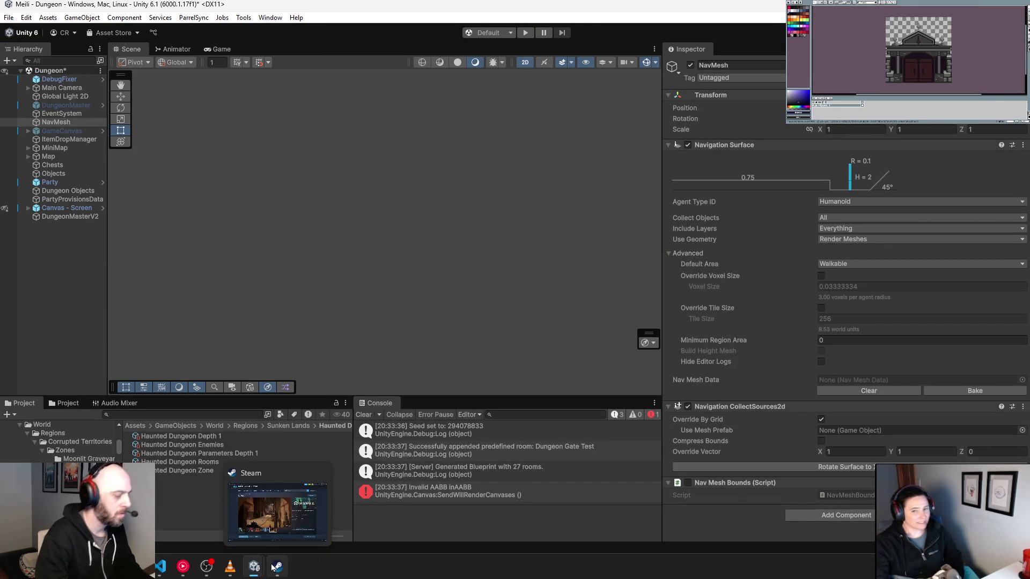
# Go to the CreateNavMeshRpc call on line 113, then select the red door and arch sprite region.
pyautogui.click(160, 568)
pyautogui.click(458, 245)
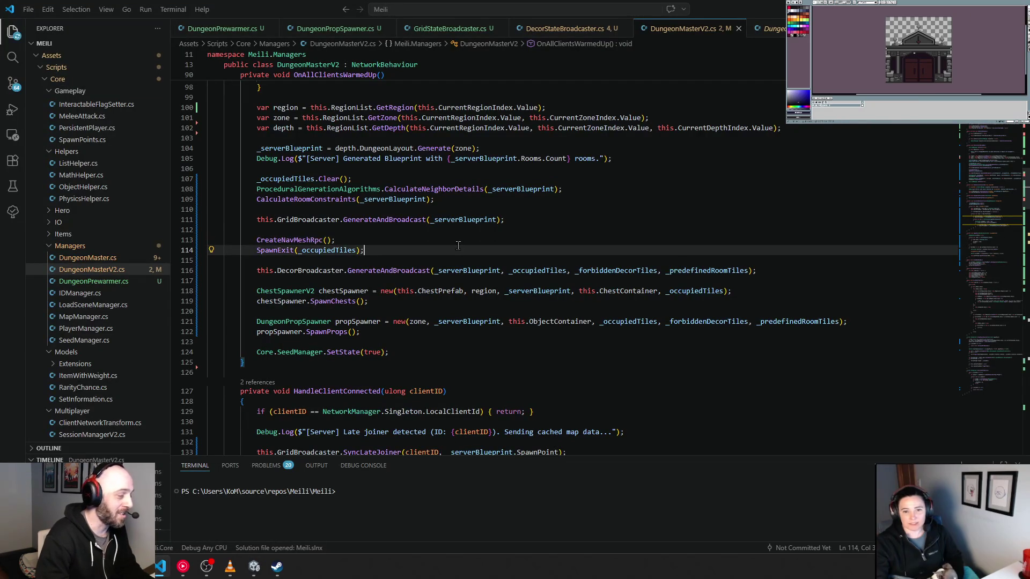
pyautogui.click(457, 241)
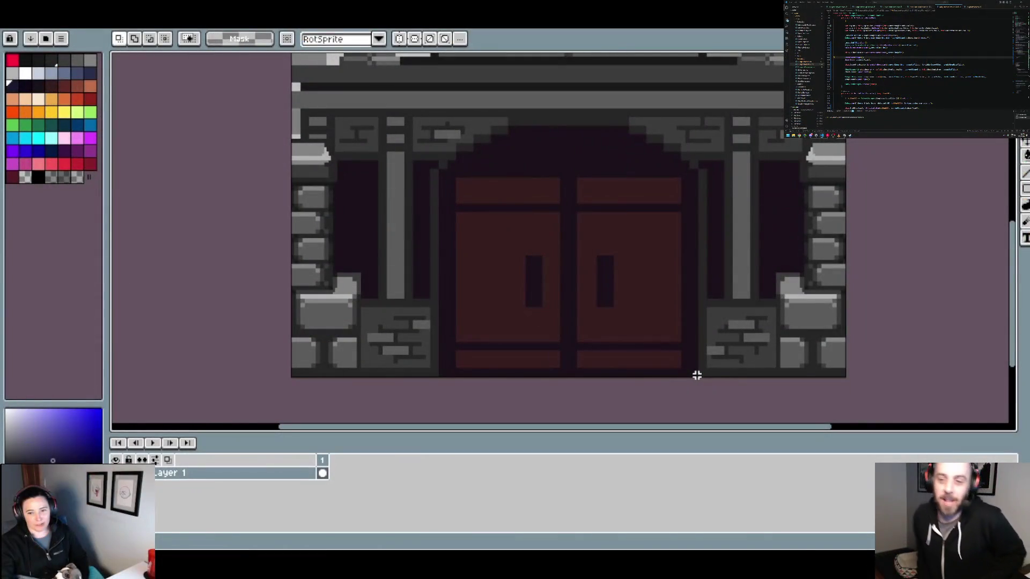
pyautogui.moveTo(697, 376)
pyautogui.mouseDown()
pyautogui.moveTo(570, 349)
pyautogui.moveTo(420, 168)
pyautogui.moveTo(437, 132)
pyautogui.mouseUp()
# Paste the copied wooden door into the Sanctum image and move it over the doorway.
pyautogui.scroll(2, 441, 130)
pyautogui.scroll(-2, 460, 188)
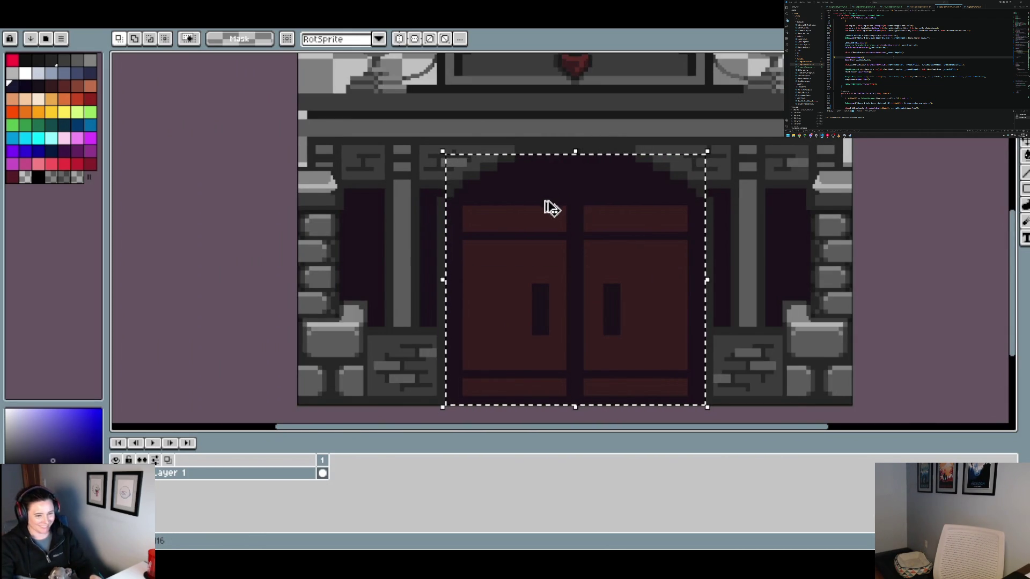
pyautogui.hotkey('ctrl', 'Tab')
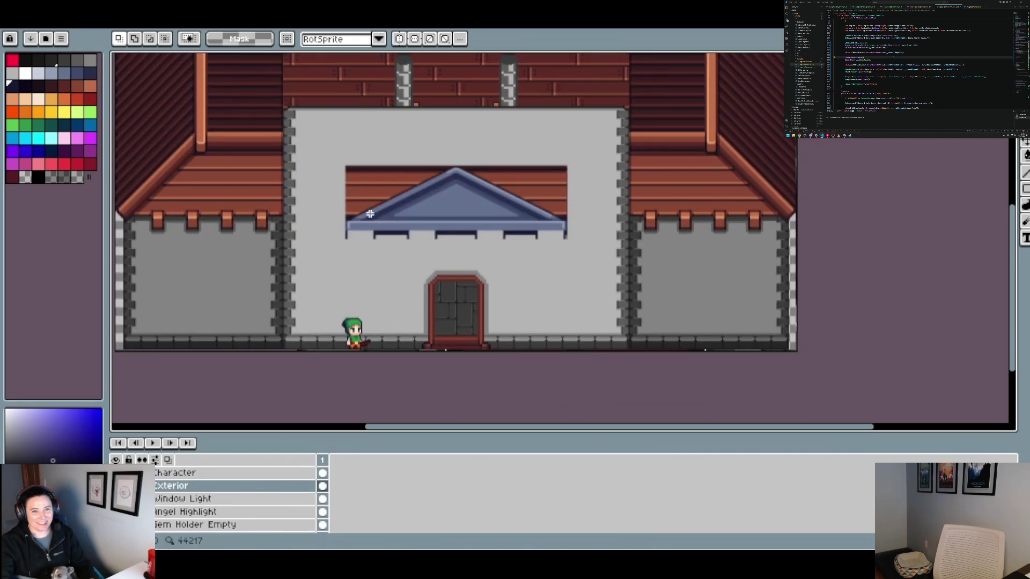
pyautogui.scroll(2, 436, 347)
pyautogui.hotkey('ctrl', 'v')
pyautogui.moveTo(525, 297)
pyautogui.mouseDown()
pyautogui.moveTo(463, 293)
pyautogui.moveTo(652, 272)
pyautogui.moveTo(444, 288)
pyautogui.moveTo(460, 295)
pyautogui.moveTo(462, 283)
pyautogui.moveTo(501, 276)
pyautogui.moveTo(525, 147)
pyautogui.moveTo(507, 293)
pyautogui.mouseUp()
# Delete the pasted wooden door, keeping the original stone arch door.
pyautogui.scroll(1, 479, 302)
pyautogui.scroll(-4, 506, 292)
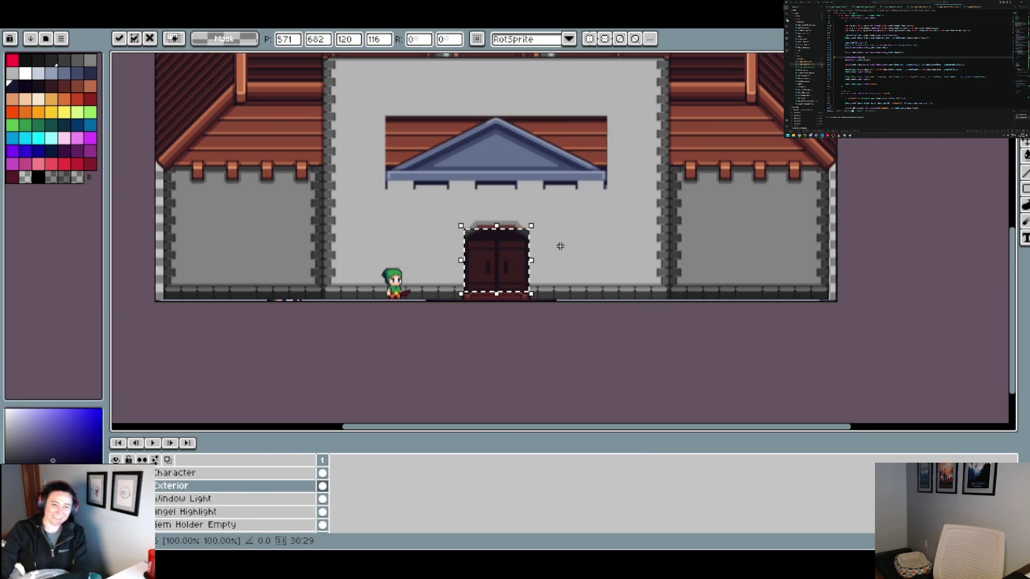
pyautogui.press('Delete')
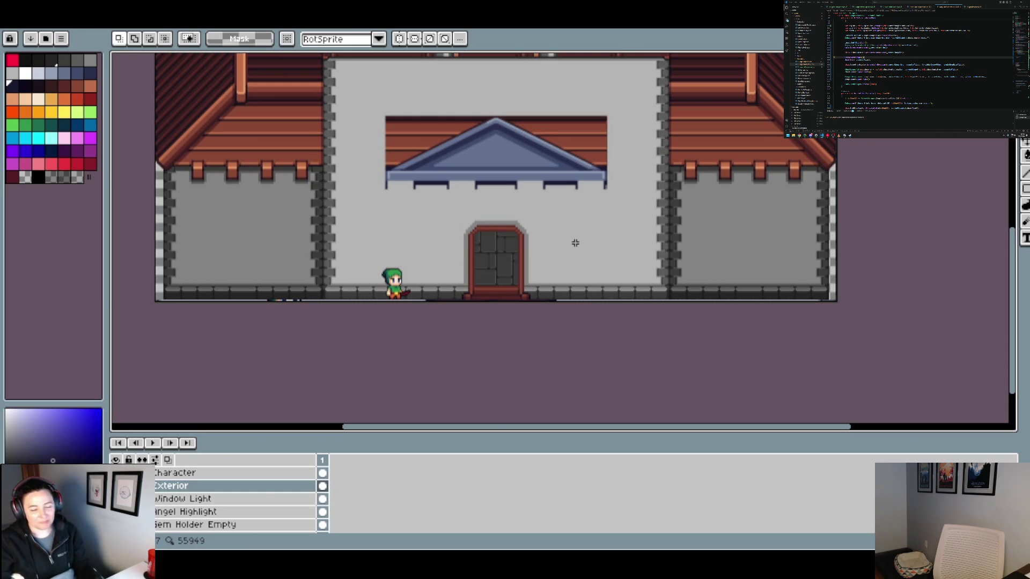
pyautogui.scroll(2, 521, 271)
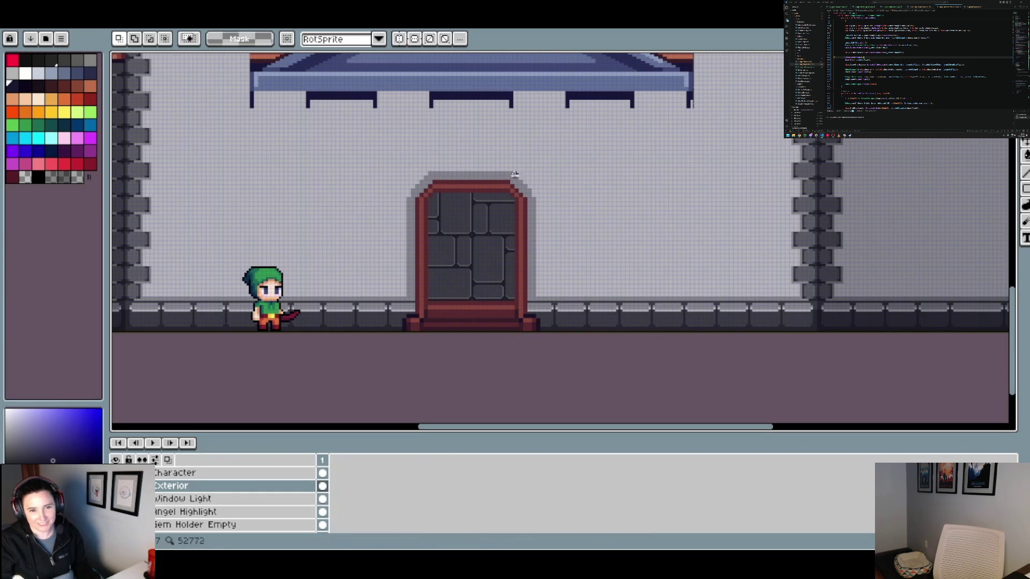
pyautogui.scroll(-3, 469, 257)
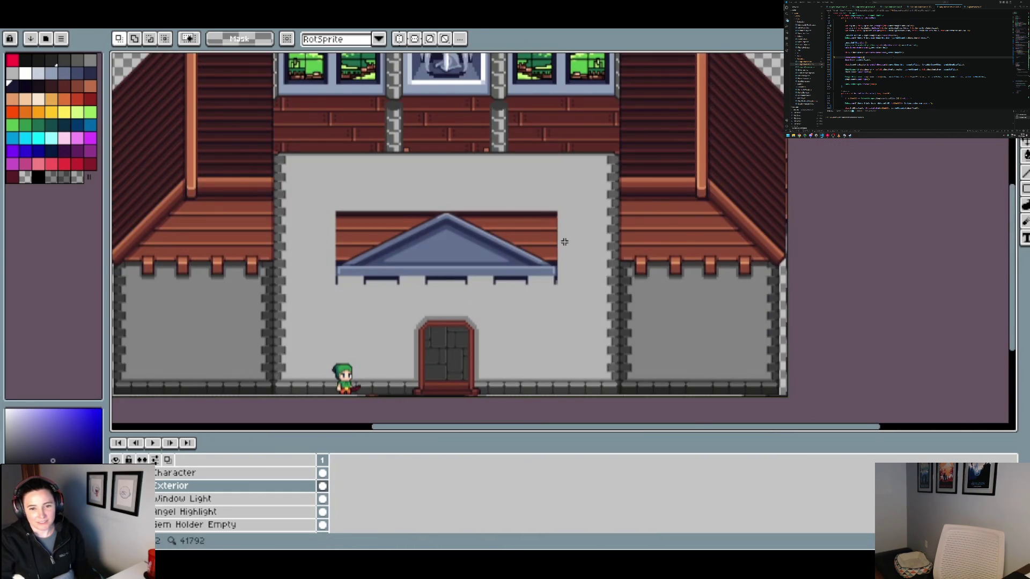
pyautogui.scroll(2, 564, 242)
pyautogui.press('space')
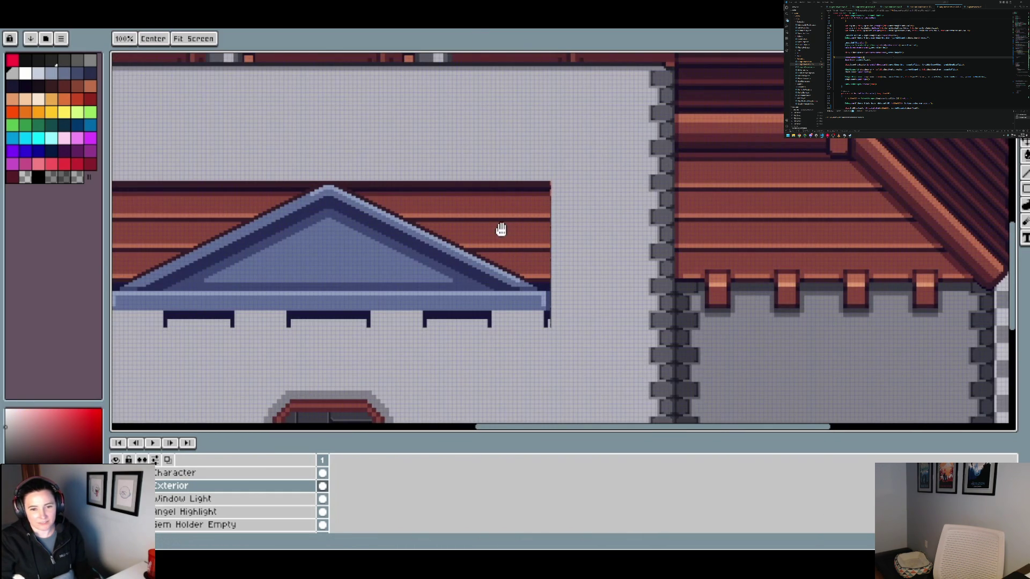
# Use the Magic Wand in contiguous mode to select the roof plank bands right of the gable.
pyautogui.click(508, 234)
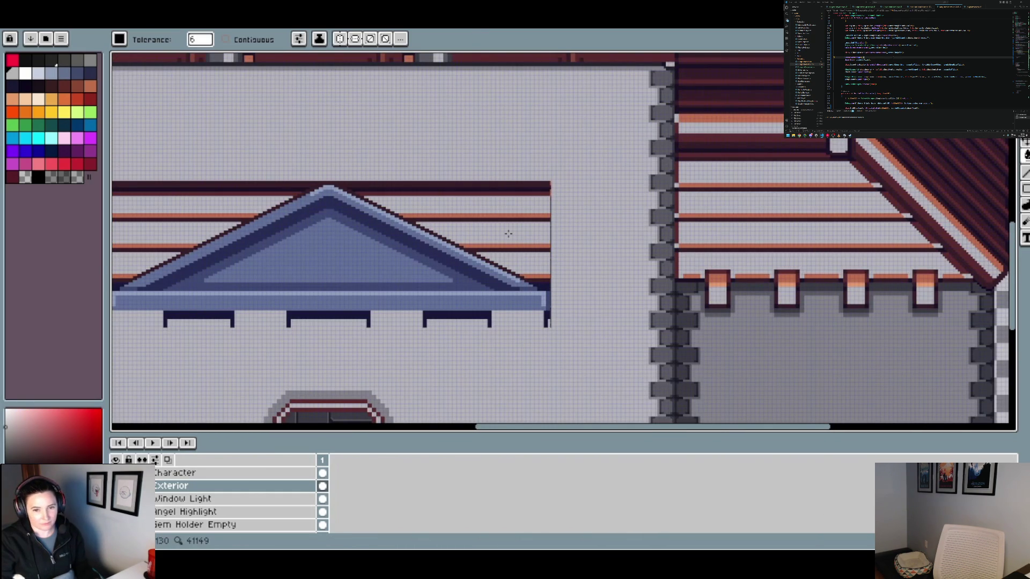
pyautogui.click(297, 39)
pyautogui.click(234, 42)
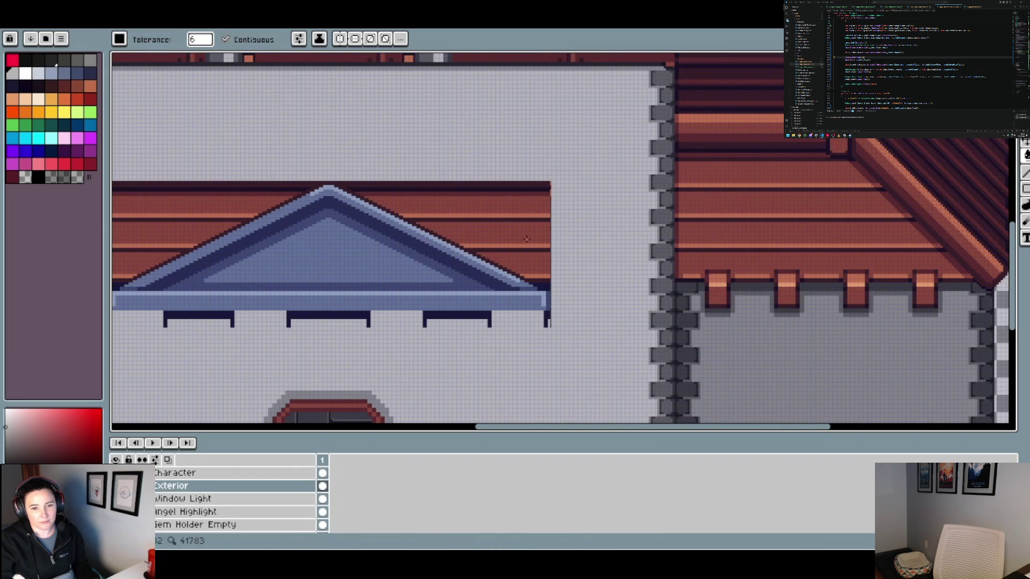
pyautogui.click(526, 240)
pyautogui.keyDown('shift'); pyautogui.click(530, 260); pyautogui.keyUp('shift')
pyautogui.keyDown('shift'); pyautogui.click(511, 214); pyautogui.keyUp('shift')
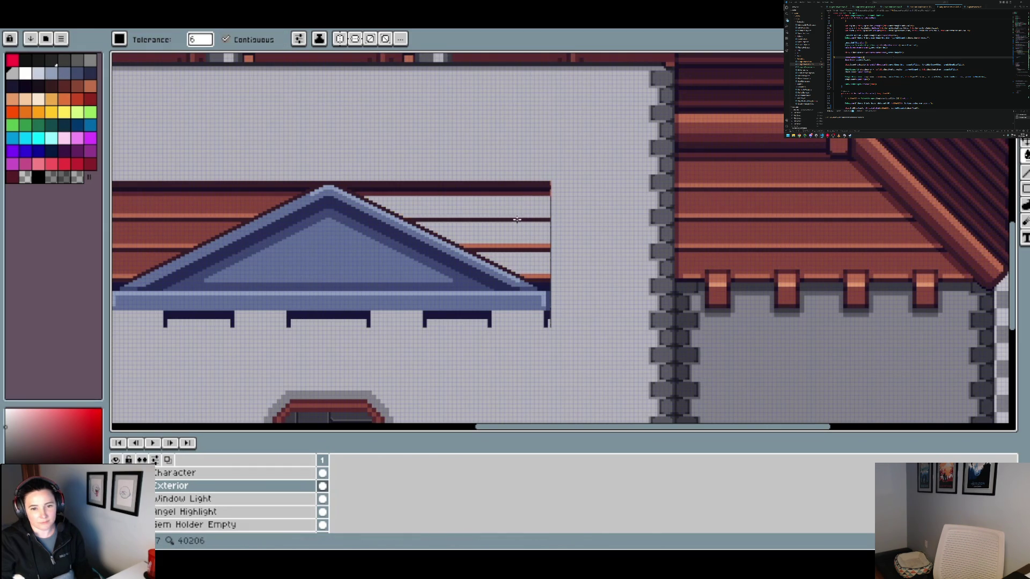
pyautogui.keyDown('shift'); pyautogui.click(516, 217); pyautogui.keyUp('shift')
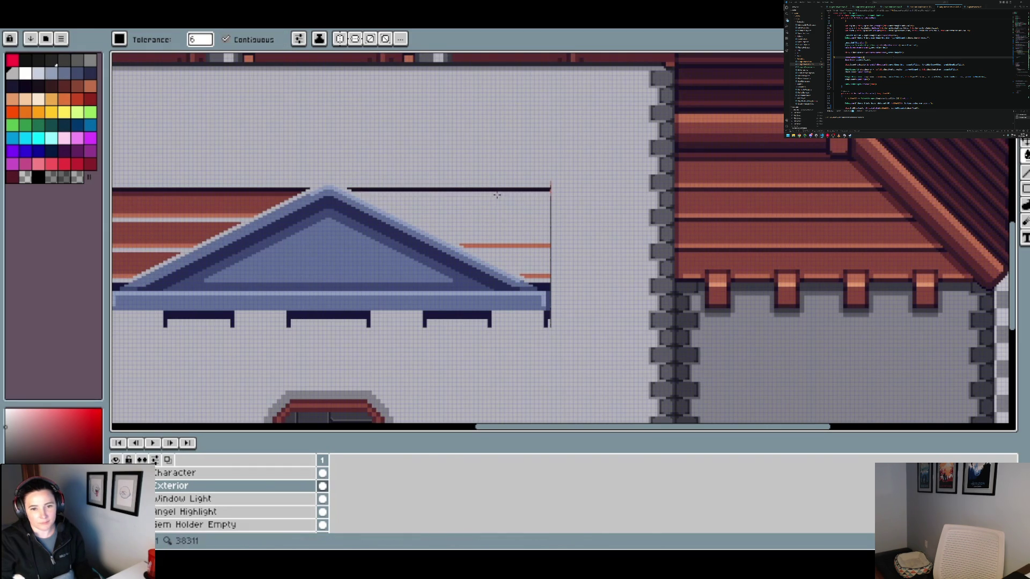
pyautogui.scroll(2, 547, 190)
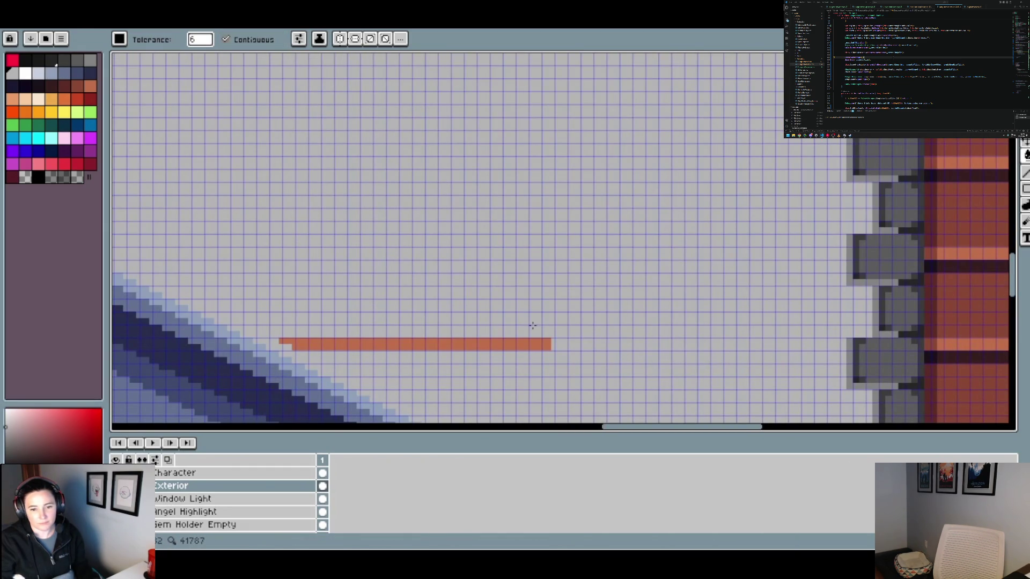
pyautogui.scroll(-2, 563, 349)
pyautogui.scroll(2, 539, 241)
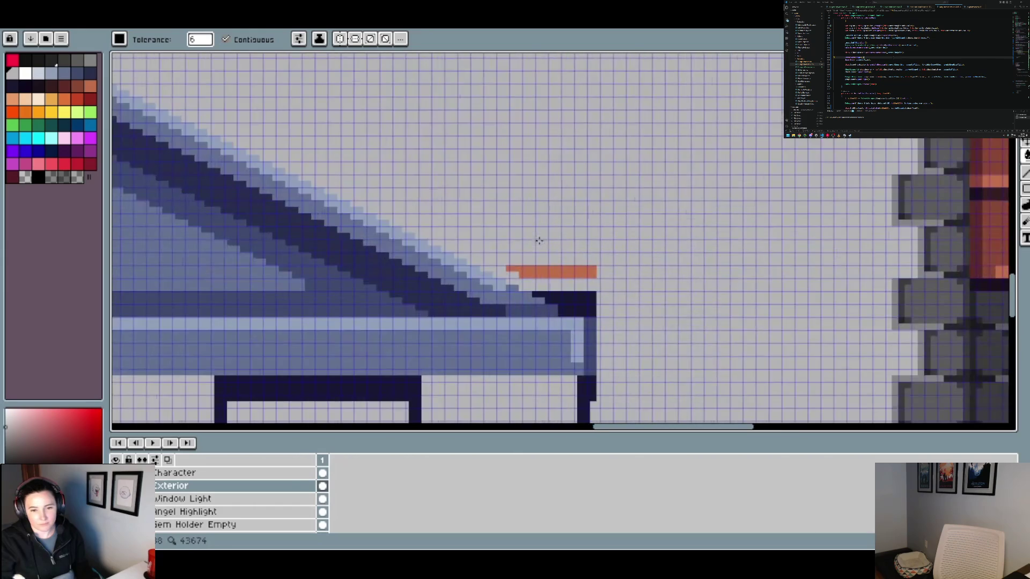
pyautogui.scroll(-2, 545, 276)
pyautogui.scroll(-1, 309, 235)
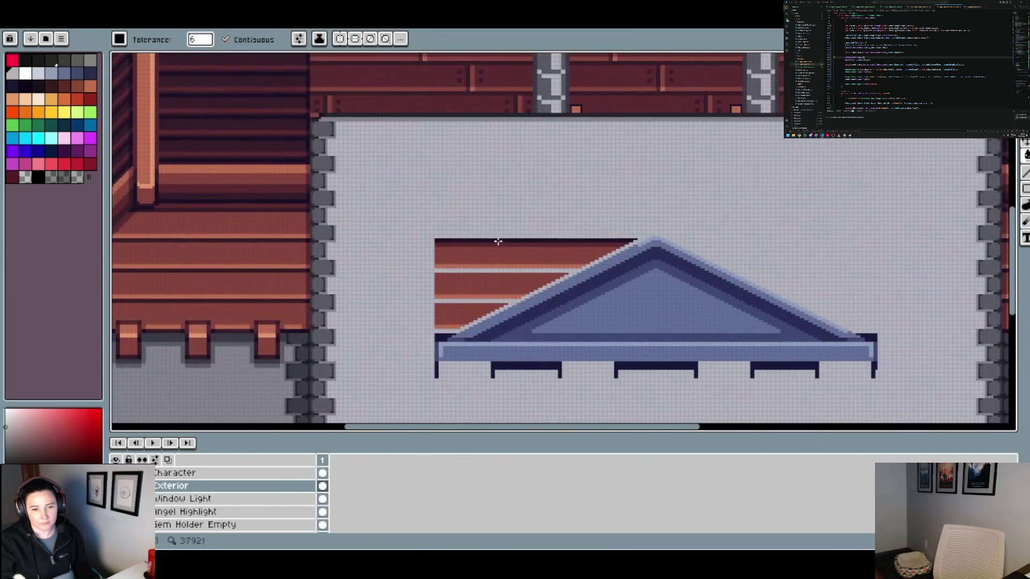
# Delete the plank bands and orange line left of the gable.
pyautogui.click(488, 246)
pyautogui.press('Delete')
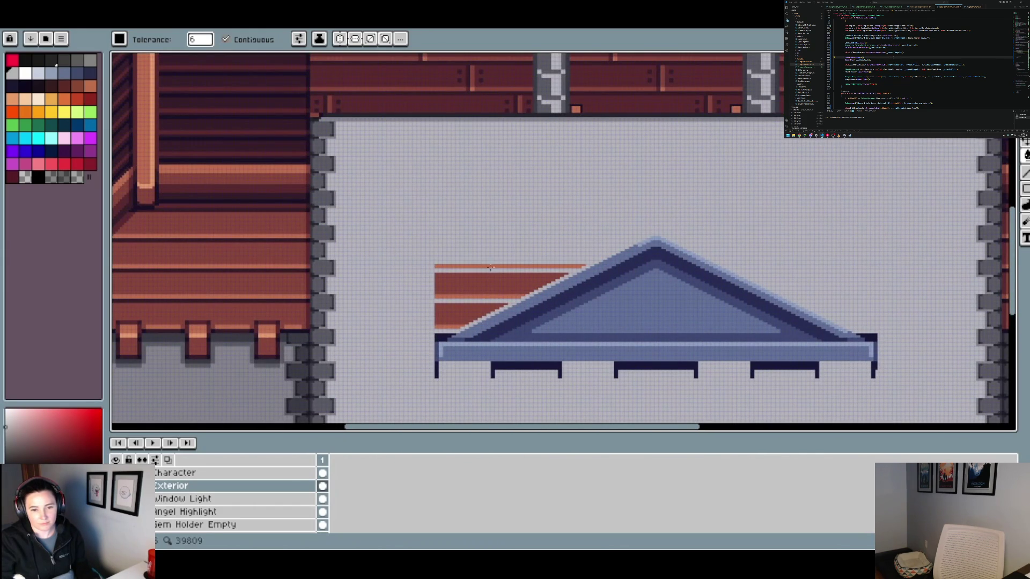
pyautogui.click(490, 267)
pyautogui.click(489, 280)
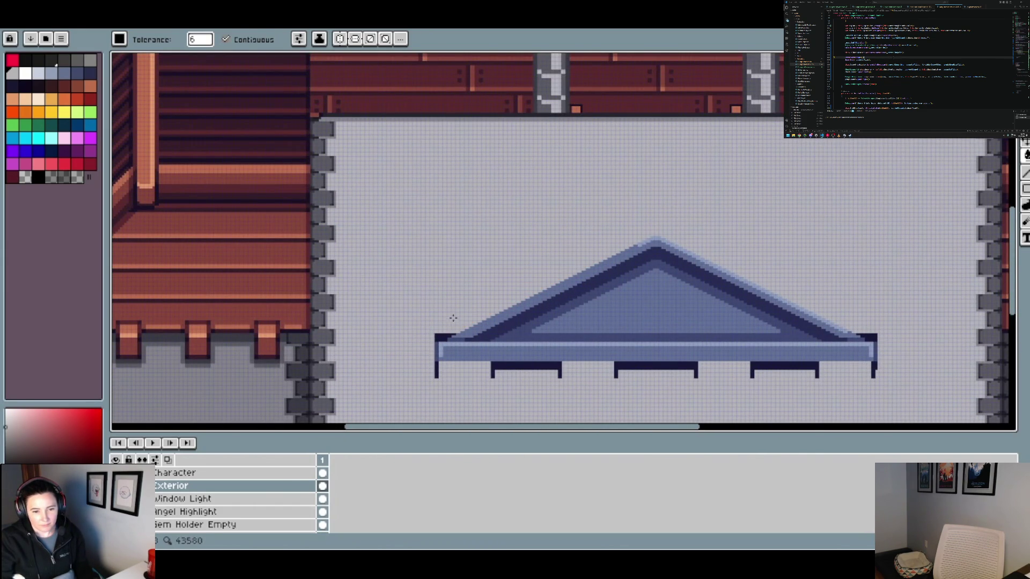
pyautogui.scroll(-3, 451, 322)
pyautogui.scroll(3, 446, 83)
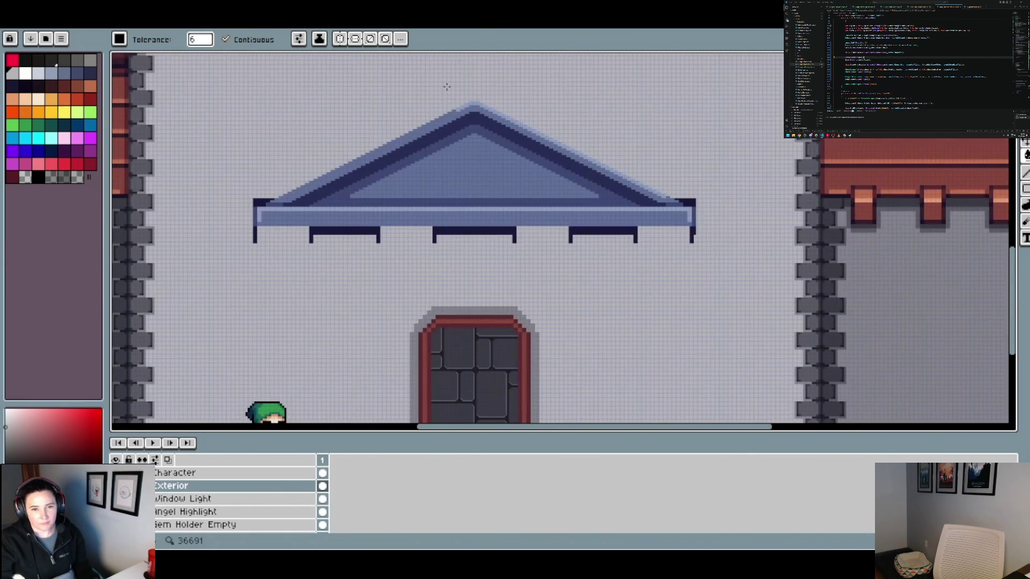
pyautogui.scroll(1, 497, 138)
pyautogui.scroll(-3, 552, 224)
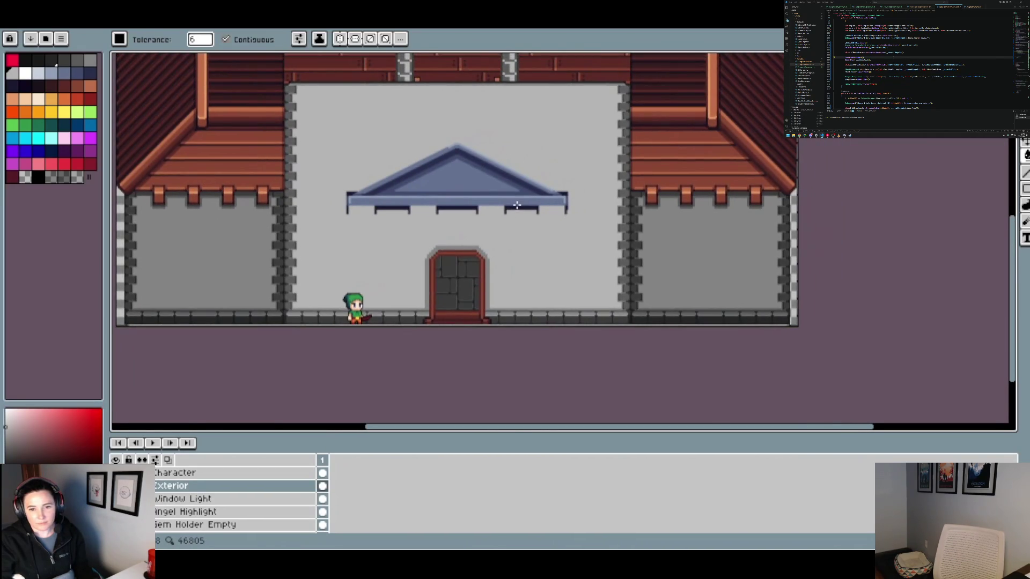
pyautogui.scroll(2, 516, 205)
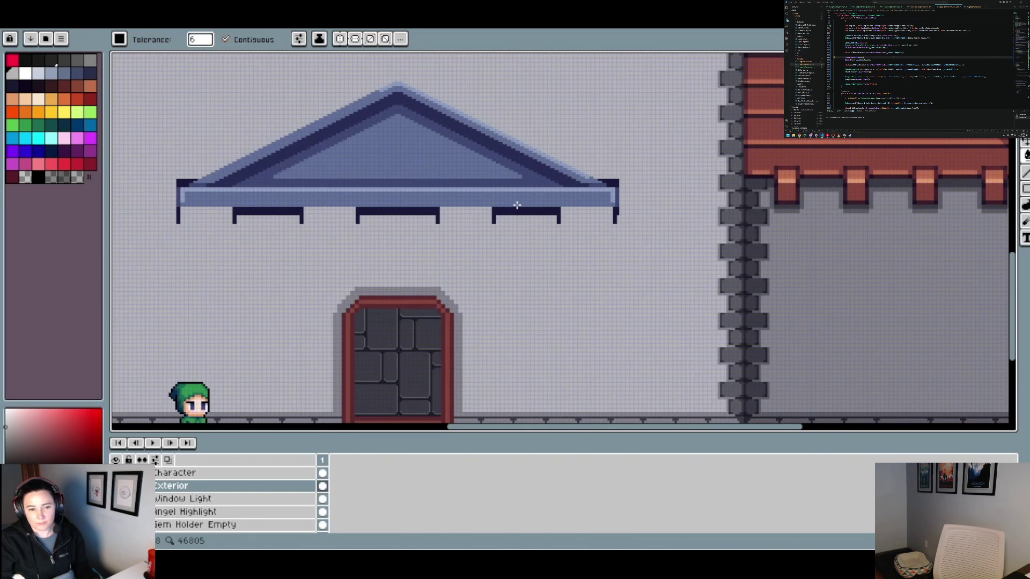
pyautogui.scroll(-2, 517, 205)
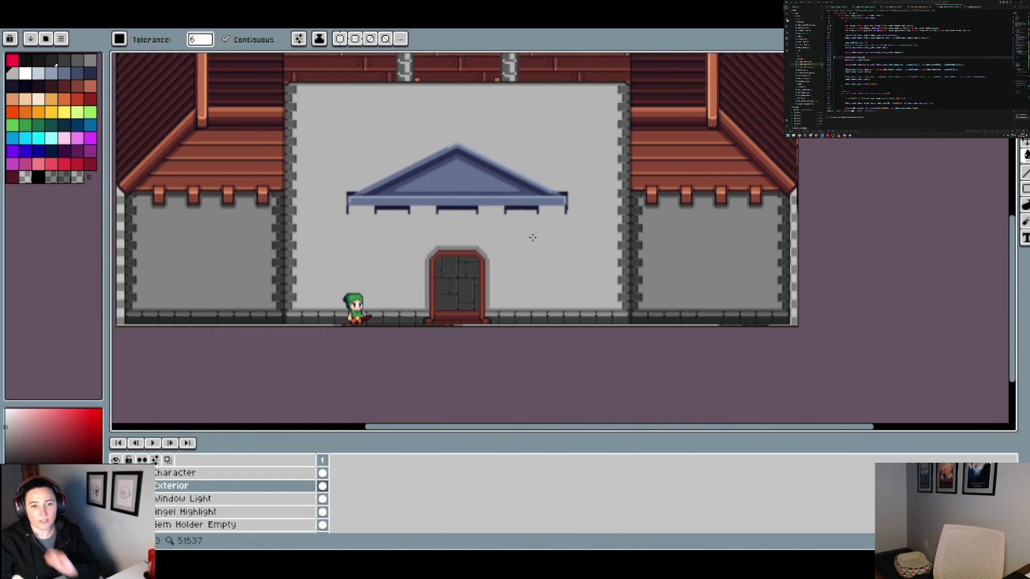
pyautogui.scroll(-1, 532, 237)
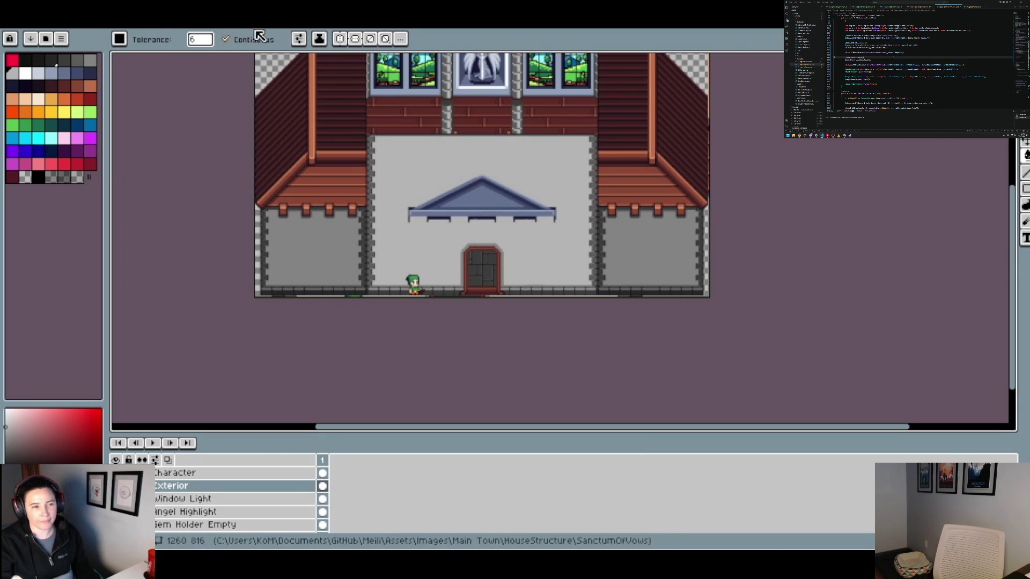
# Cycle through the open images, past the blacksmith house, to the blue temple artwork.
pyautogui.click(376, 29)
pyautogui.click(224, 30)
pyautogui.click(350, 29)
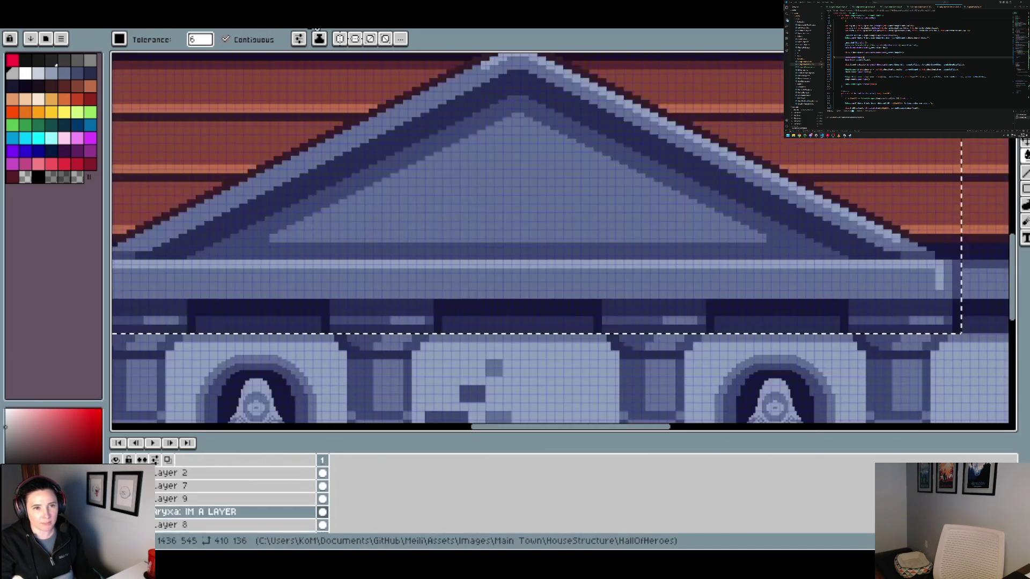
pyautogui.click(394, 29)
pyautogui.click(435, 30)
pyautogui.scroll(-4, 430, 169)
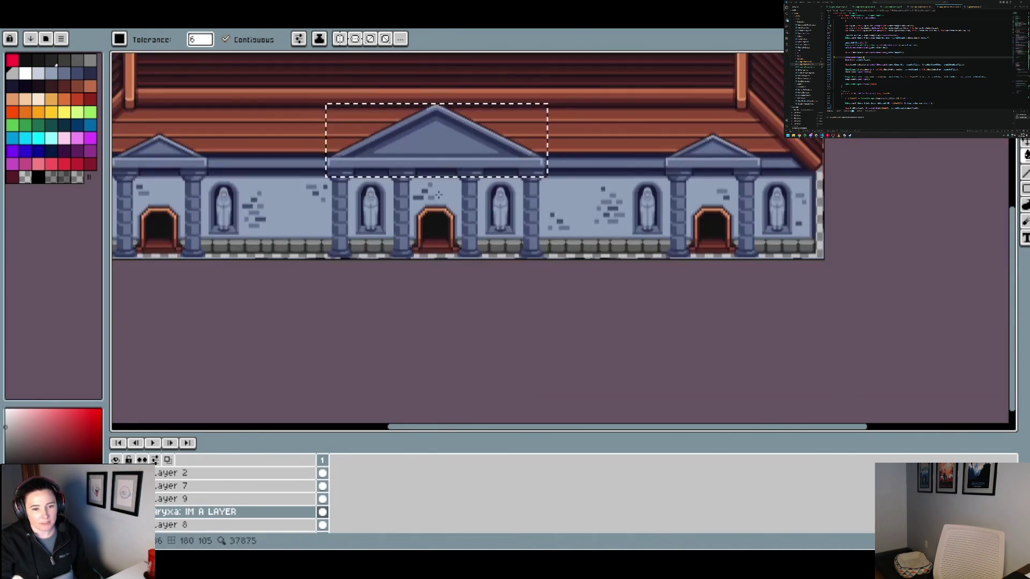
pyautogui.scroll(2, 390, 173)
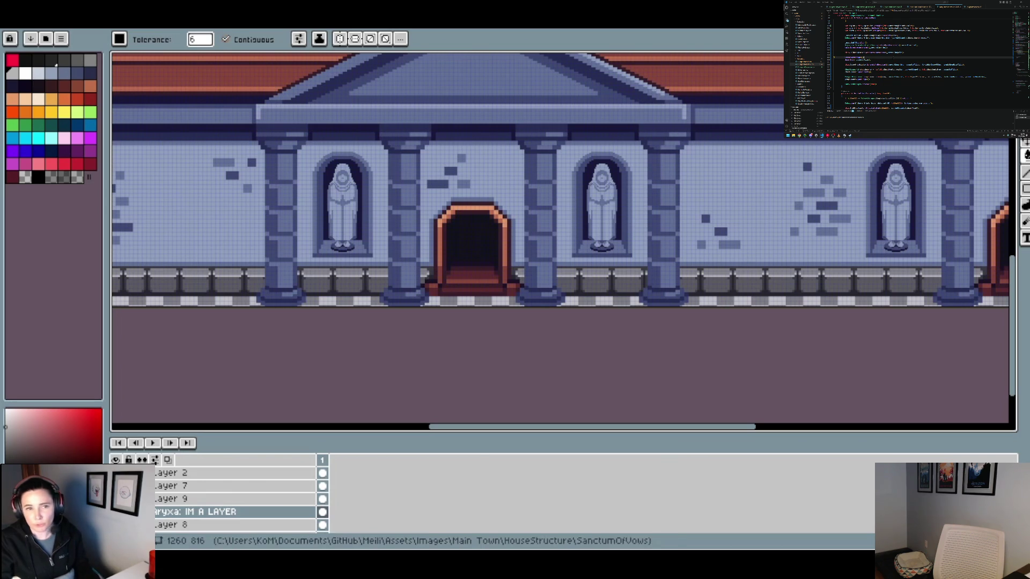
pyautogui.hotkey('ctrl', 'Tab')
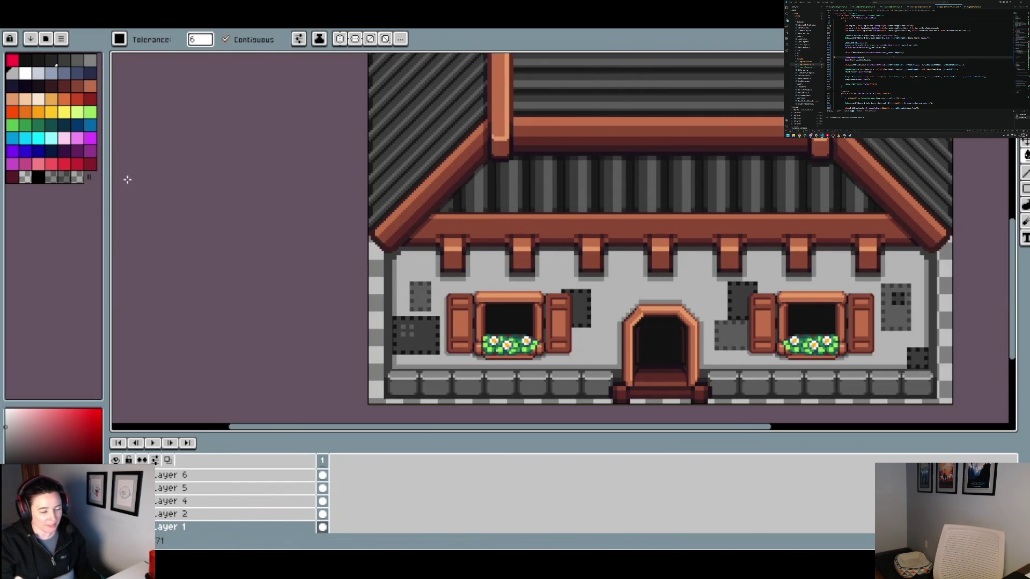
pyautogui.hotkey('ctrl', 'Tab')
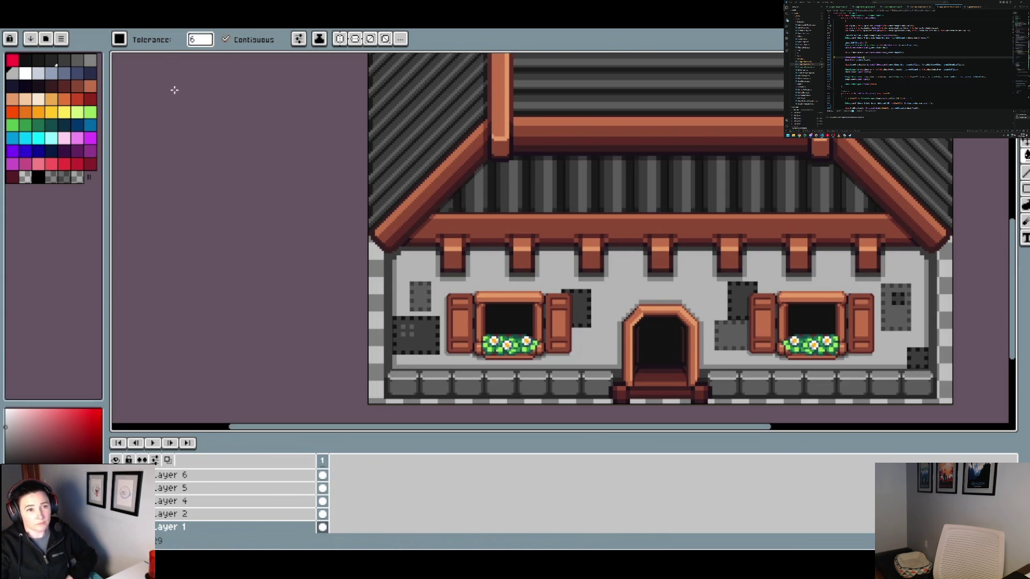
pyautogui.hotkey('ctrl', 'Tab')
pyautogui.scroll(-2, 447, 212)
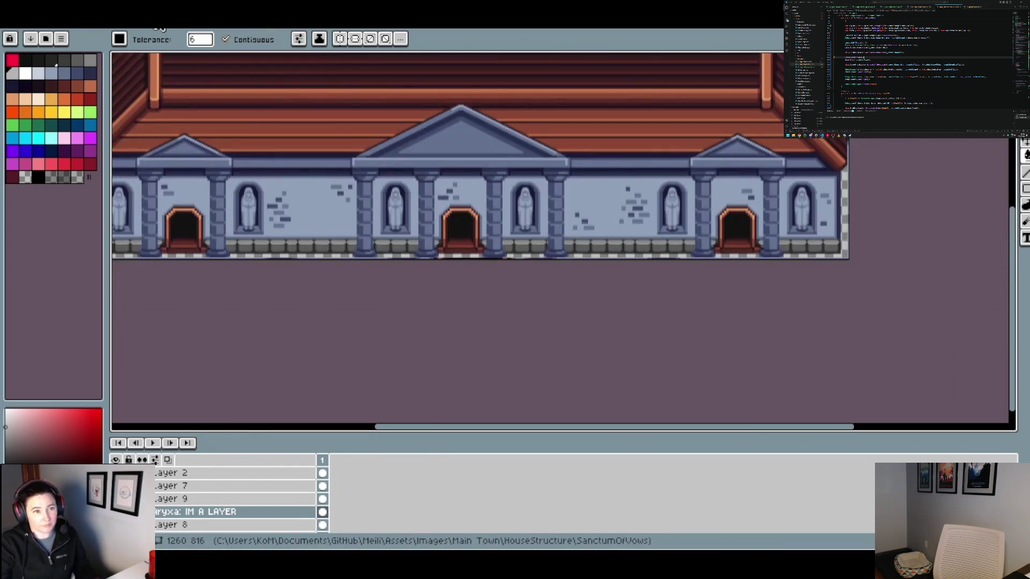
# On Layer 7 of the temple image, rectangle-select the four-column portico and copy it.
pyautogui.hotkey('ctrl', 'Tab')
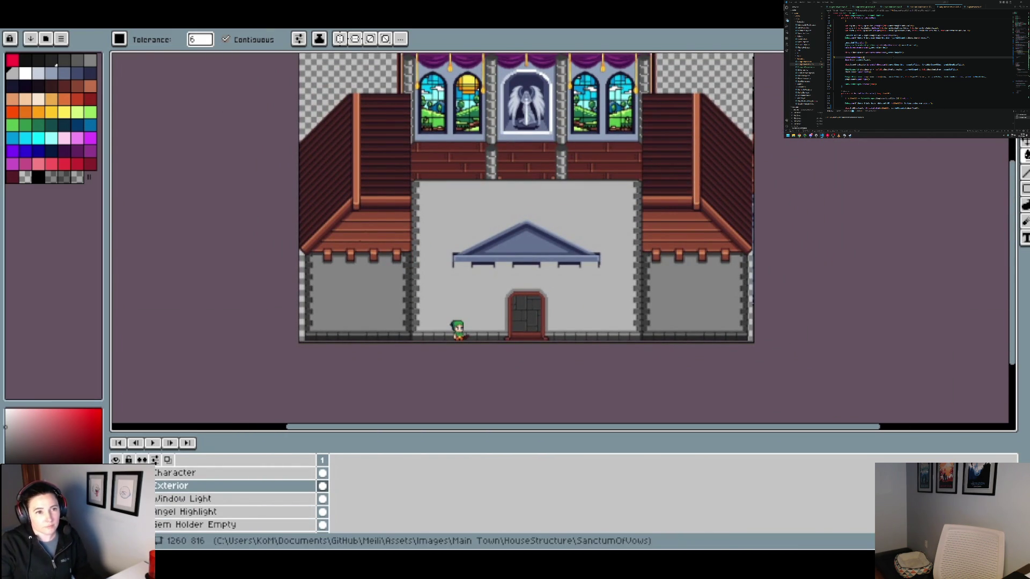
pyautogui.hotkey('ctrl', 'Tab')
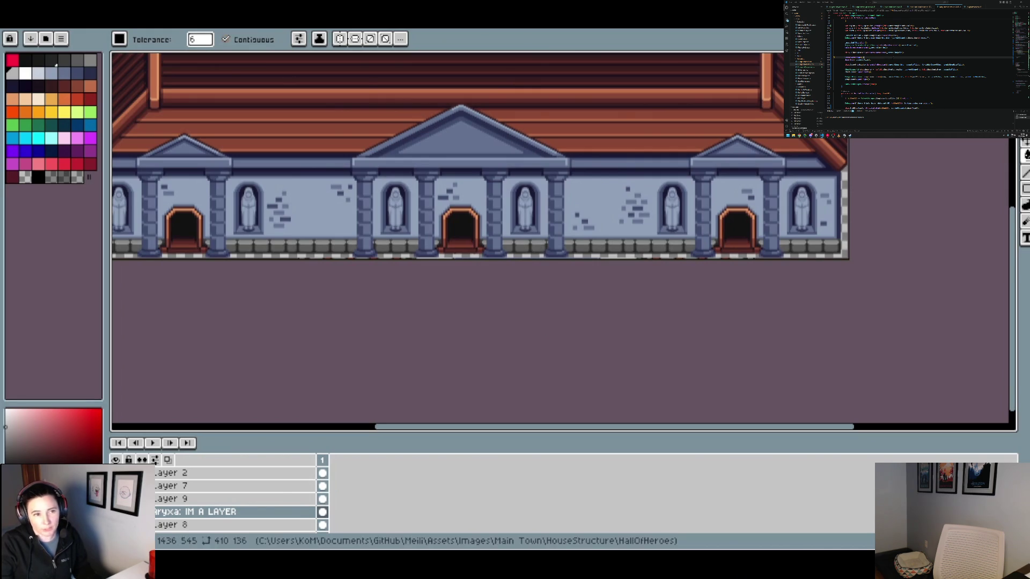
pyautogui.hotkey('ctrl', 'Tab')
pyautogui.hotkey('ctrl', 'Tab')
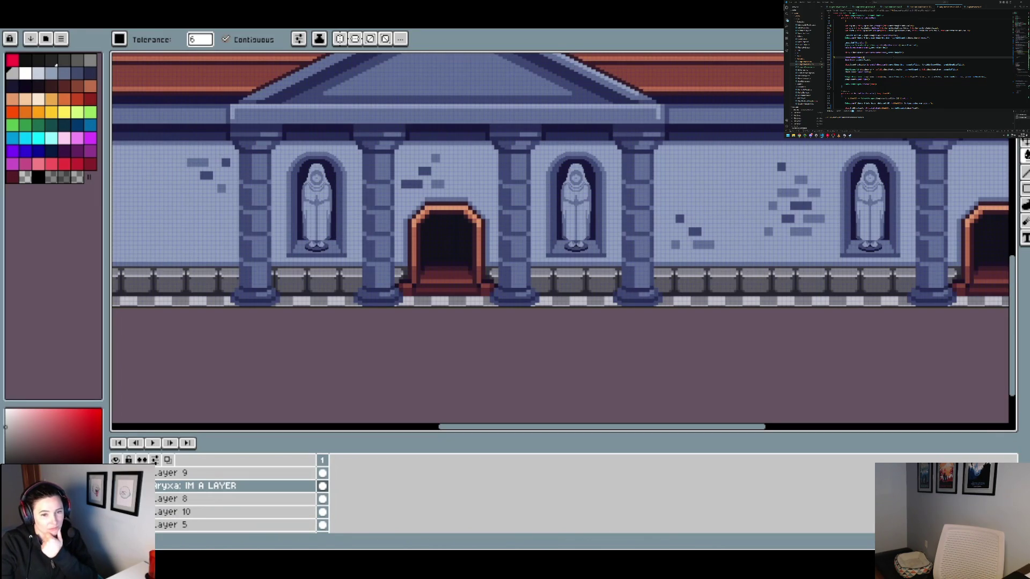
pyautogui.scroll(-1, 236, 498)
pyautogui.scroll(-1, 236, 499)
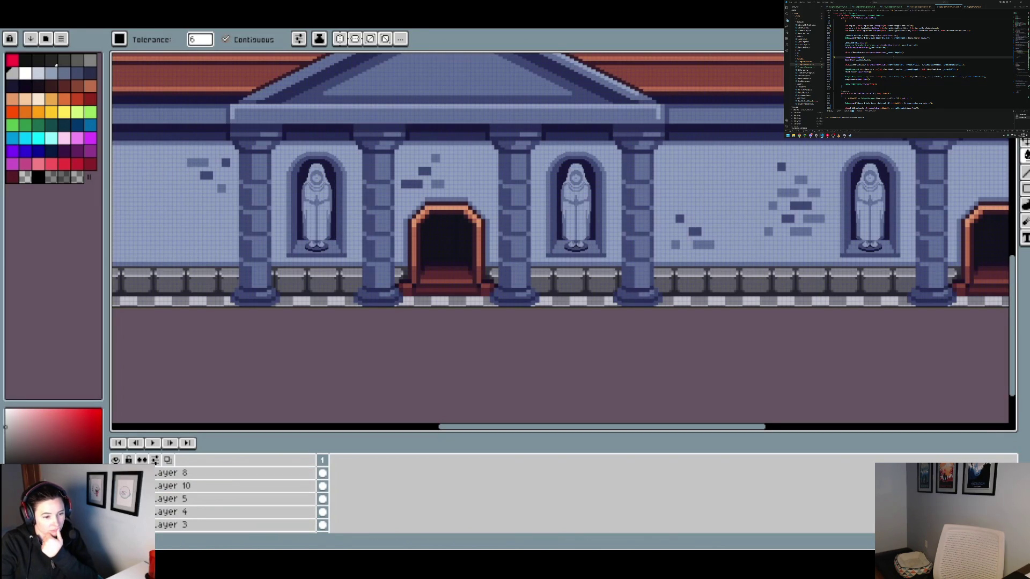
pyautogui.scroll(5, 236, 499)
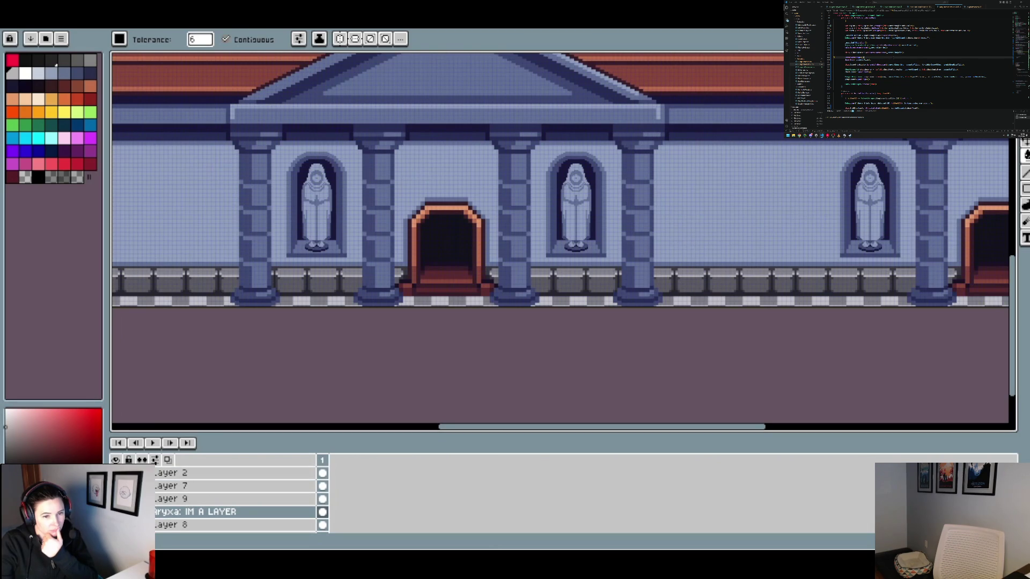
pyautogui.click(322, 486)
pyautogui.press('m')
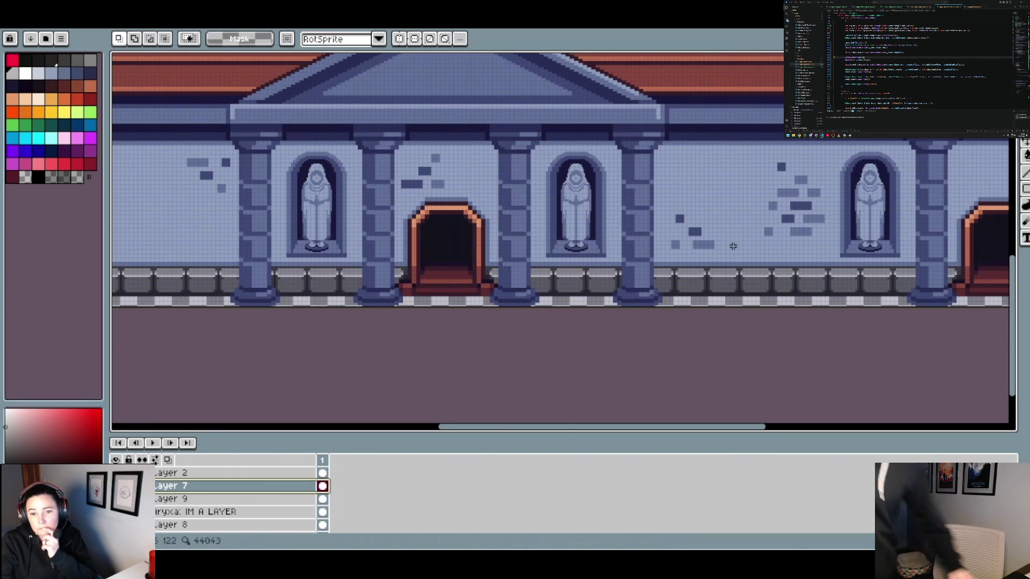
pyautogui.scroll(2, 660, 298)
pyautogui.moveTo(636, 339)
pyautogui.mouseDown()
pyautogui.moveTo(420, 317)
pyautogui.moveTo(115, 65)
pyautogui.moveTo(184, 103)
pyautogui.moveTo(258, 118)
pyautogui.mouseUp()
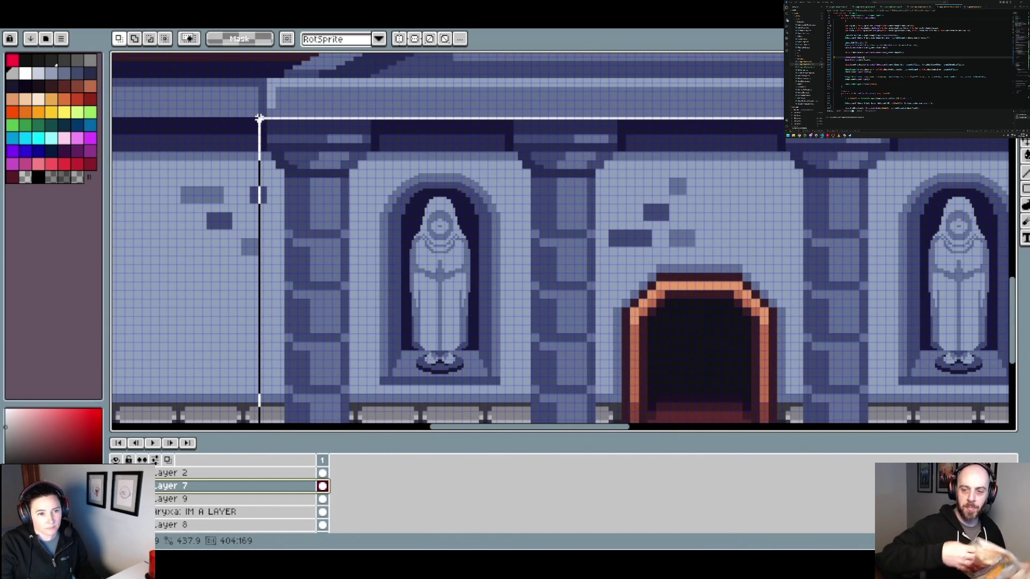
pyautogui.scroll(-3, 370, 189)
pyautogui.scroll(2, 399, 190)
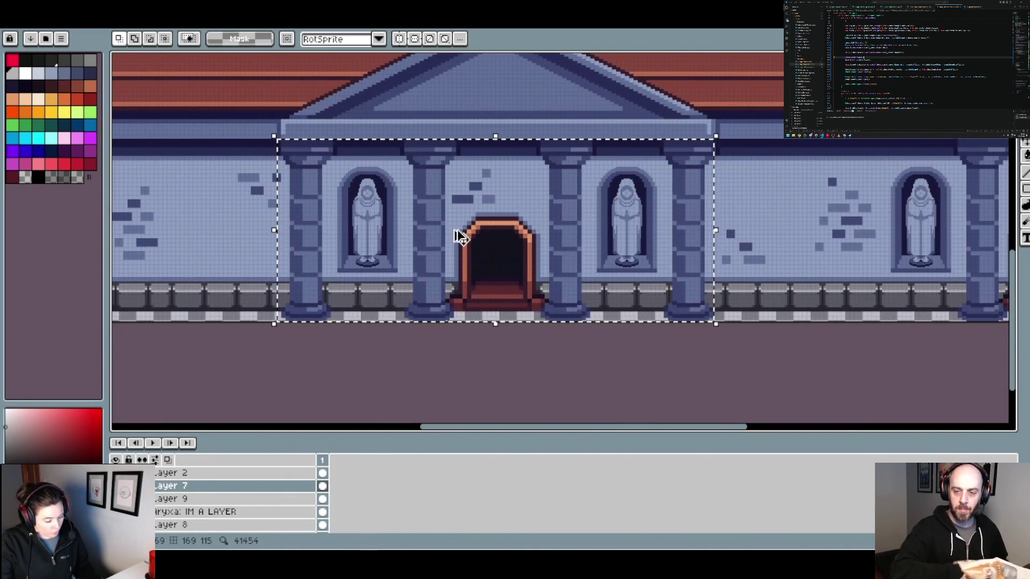
pyautogui.hotkey('ctrl', 'c')
# Paste the columns into the building exterior sprite and drag them over the door.
pyautogui.hotkey('ctrl', 'Tab')
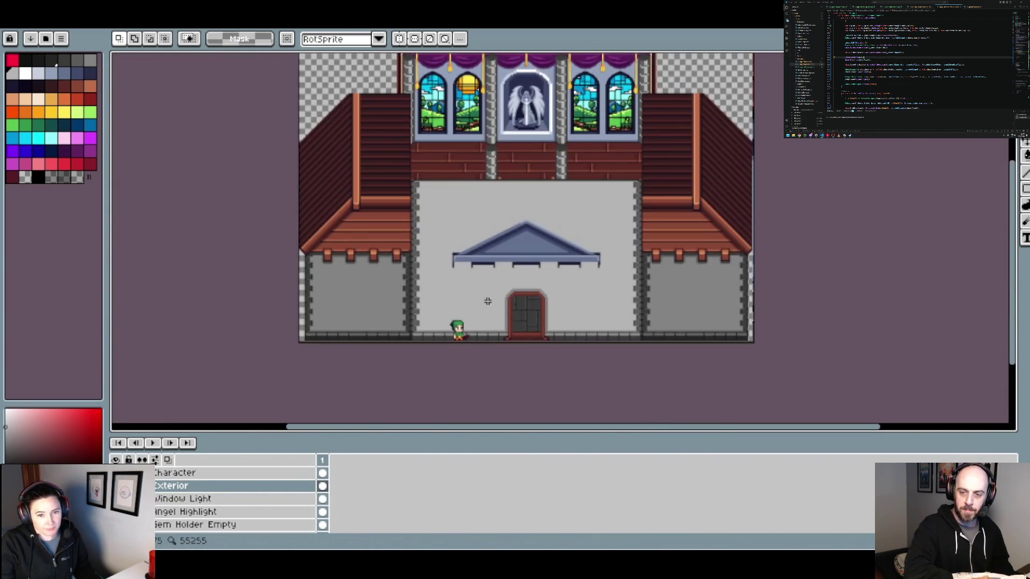
pyautogui.scroll(2, 485, 295)
pyautogui.hotkey('ctrl', 'v')
pyautogui.moveTo(605, 215)
pyautogui.mouseDown()
pyautogui.moveTo(485, 267)
pyautogui.moveTo(462, 259)
pyautogui.moveTo(503, 256)
pyautogui.moveTo(500, 237)
pyautogui.mouseUp()
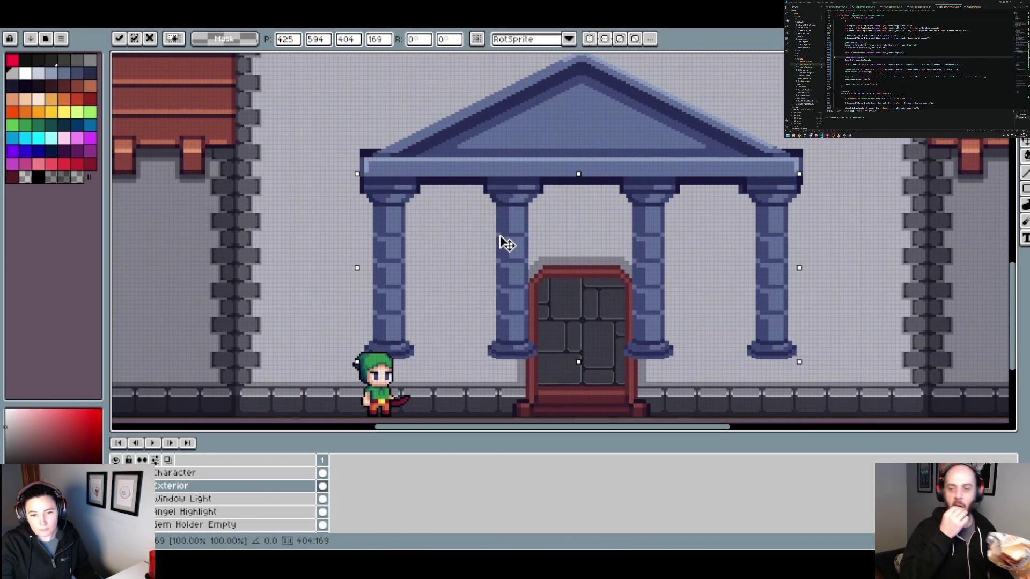
# Commit the pasted columns, then select and delete them under the roof, undoing the deletion.
pyautogui.scroll(-2, 504, 244)
pyautogui.scroll(2, 504, 244)
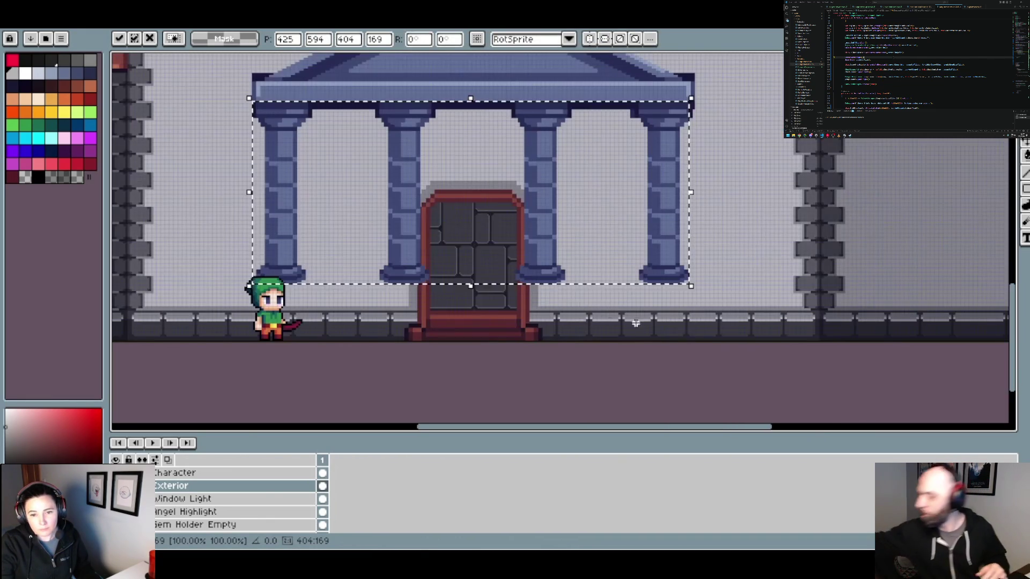
pyautogui.press('Return')
pyautogui.moveTo(386, 262)
pyautogui.mouseDown()
pyautogui.moveTo(226, 231)
pyautogui.moveTo(236, 247)
pyautogui.moveTo(230, 120)
pyautogui.mouseUp()
pyautogui.scroll(2, 237, 246)
pyautogui.press('Delete')
pyautogui.hotkey('ctrl', 'z')
# Reselect the columns under the roof and delete them, leaving only the pediment.
pyautogui.hotkey('ctrl', 'd')
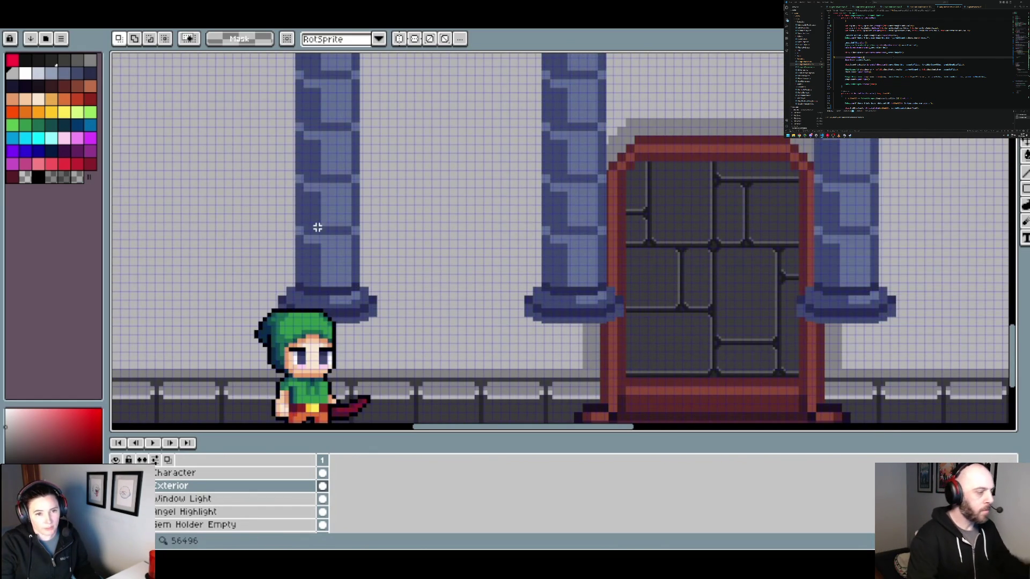
pyautogui.scroll(-3, 318, 227)
pyautogui.scroll(2, 340, 212)
pyautogui.hotkey('ctrl', 'shift', 'd')
pyautogui.press('Delete')
pyautogui.rightClick(194, 492)
# Add Layer 3 above Exterior and paste the columns onto it just under the roof.
pyautogui.moveTo(236, 464)
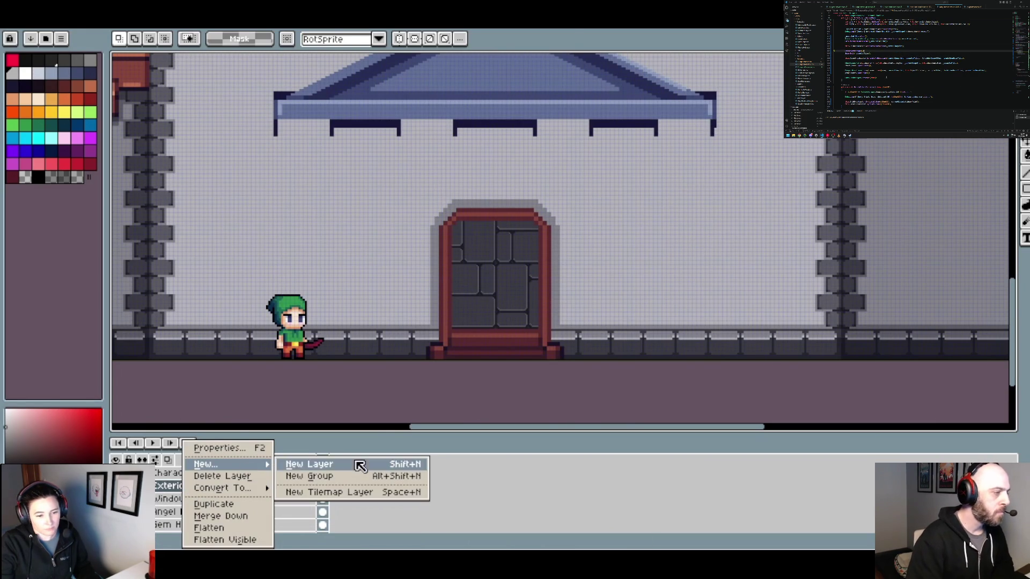
pyautogui.click(360, 467)
pyautogui.hotkey('ctrl', 'v')
pyautogui.moveTo(448, 232); pyautogui.dragTo(427, 191)
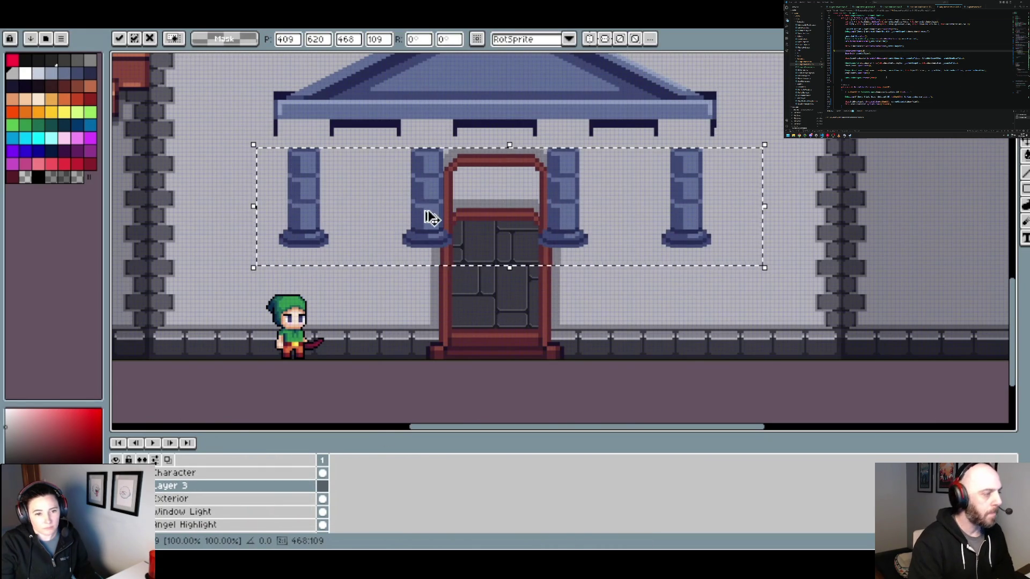
pyautogui.hotkey('ctrl', 'z')
pyautogui.hotkey('ctrl', 'z')
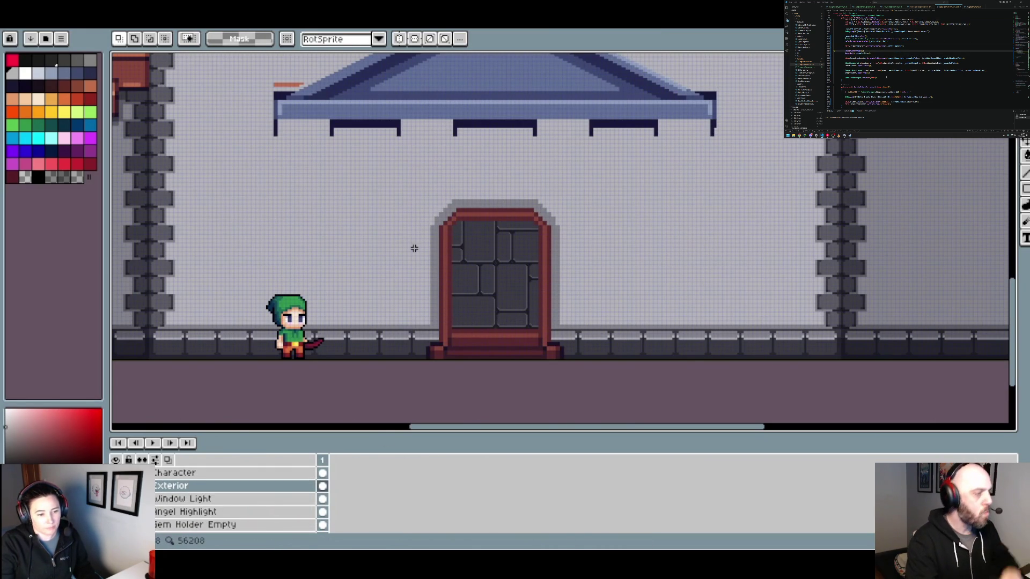
pyautogui.hotkey('ctrl', 'z')
pyautogui.hotkey('ctrl', 'y')
pyautogui.hotkey('ctrl', 'y')
pyautogui.hotkey('ctrl', 'Tab')
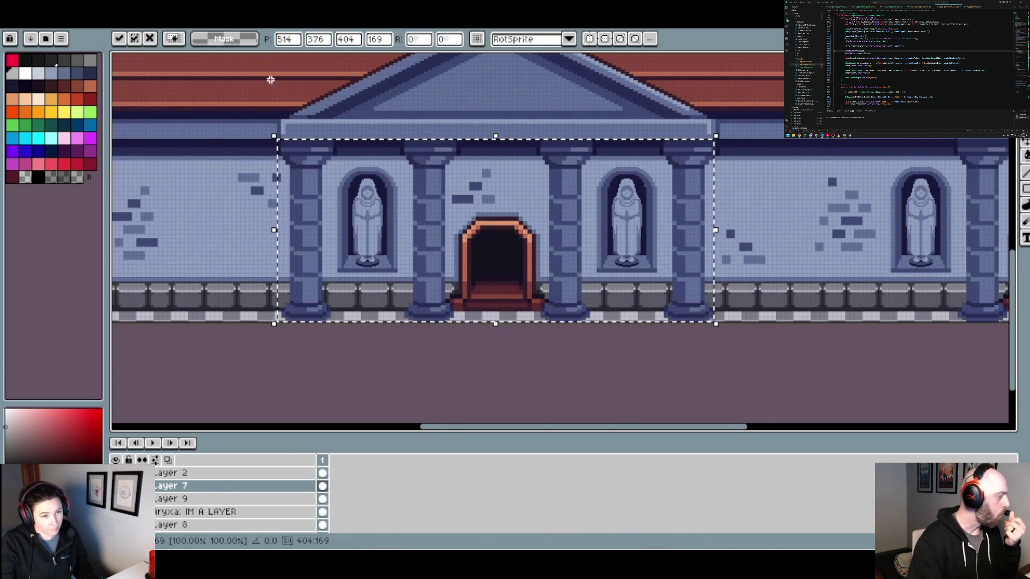
pyautogui.hotkey('ctrl', 'Tab')
pyautogui.hotkey('ctrl', 'v')
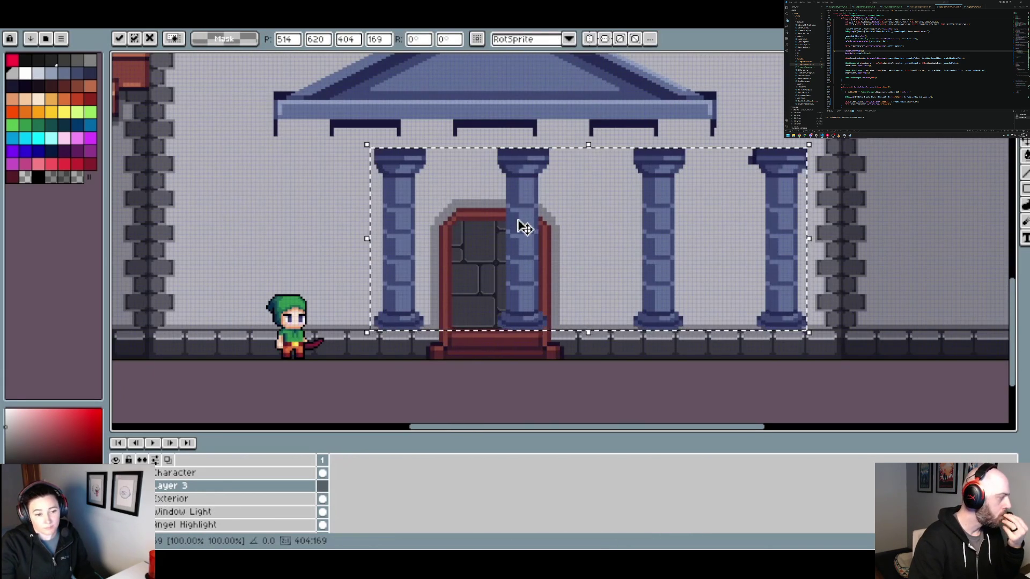
pyautogui.moveTo(522, 226)
pyautogui.mouseDown()
pyautogui.moveTo(397, 199)
pyautogui.moveTo(465, 203)
pyautogui.moveTo(446, 216)
pyautogui.moveTo(409, 202)
pyautogui.moveTo(427, 201)
pyautogui.mouseUp()
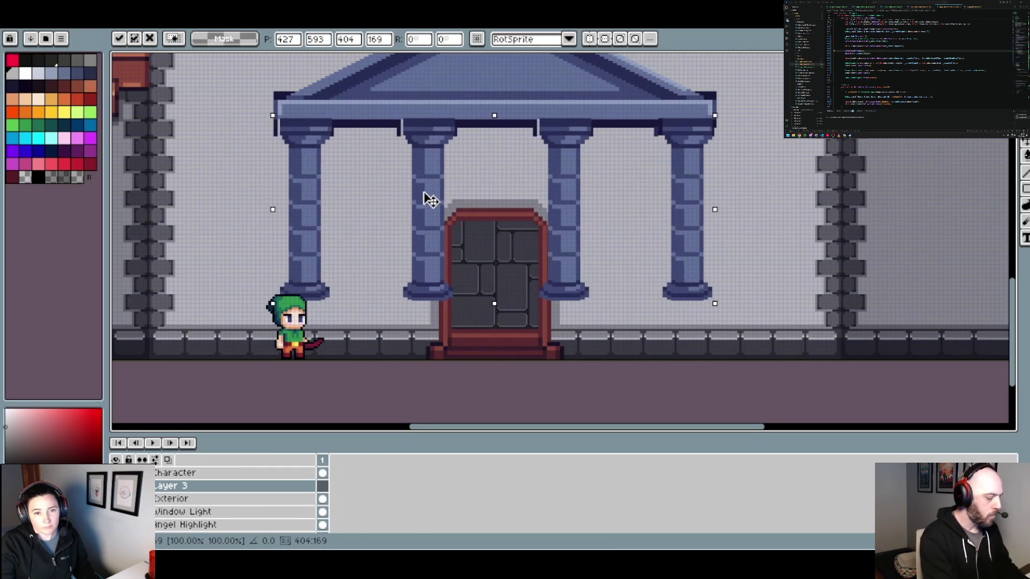
# Select the lower column sections and move them down about 78 px, then a few pixels more.
pyautogui.moveTo(755, 328)
pyautogui.mouseDown()
pyautogui.moveTo(294, 214)
pyautogui.moveTo(268, 235)
pyautogui.moveTo(275, 138)
pyautogui.moveTo(280, 145)
pyautogui.mouseUp()
pyautogui.scroll(2, 268, 235)
pyautogui.scroll(-1, 360, 218)
pyautogui.scroll(-2, 361, 217)
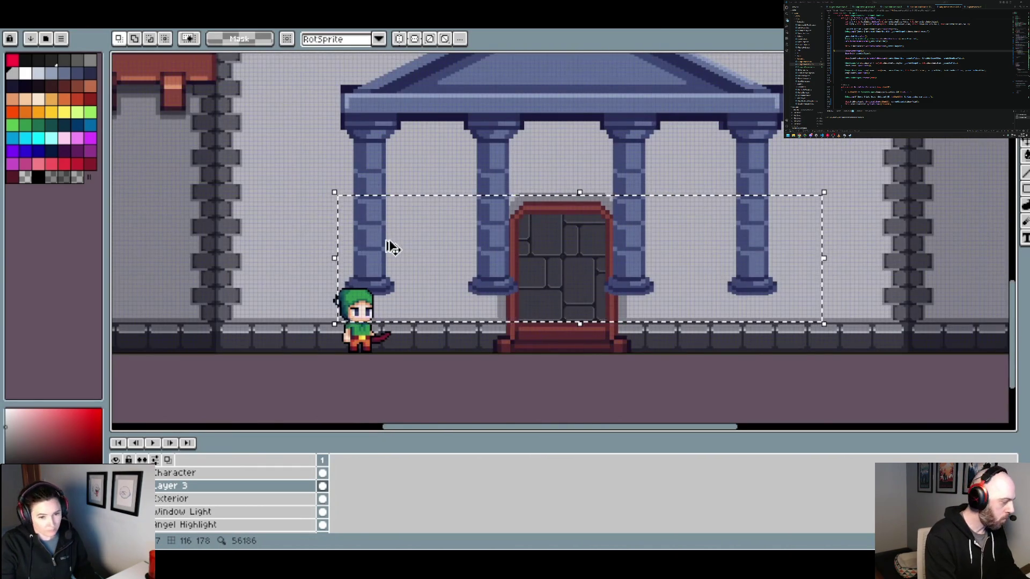
pyautogui.moveTo(394, 250)
pyautogui.mouseDown()
pyautogui.moveTo(379, 238)
pyautogui.moveTo(378, 287)
pyautogui.moveTo(375, 242)
pyautogui.moveTo(382, 302)
pyautogui.mouseUp()
pyautogui.press('Escape')
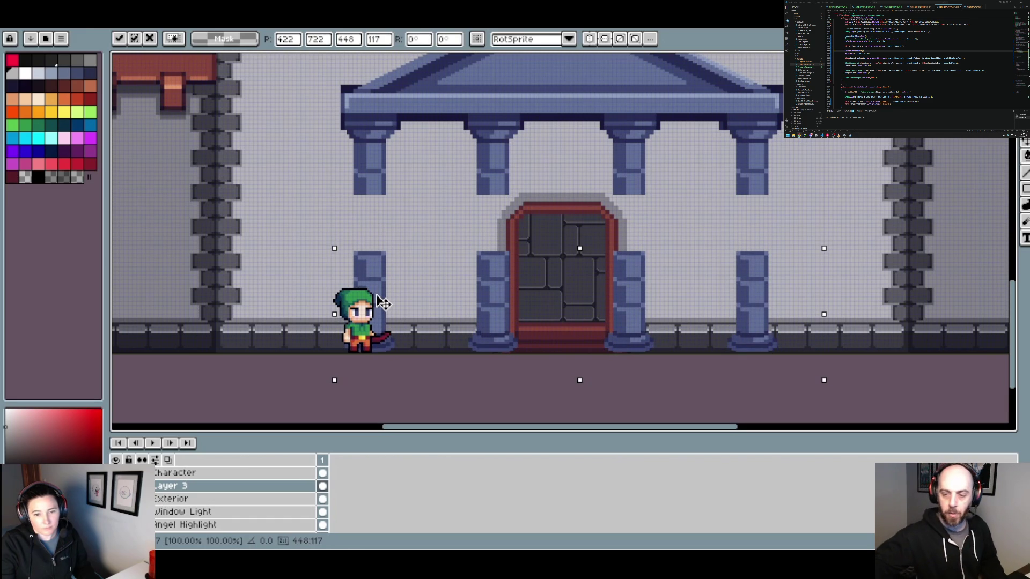
pyautogui.press('Down')
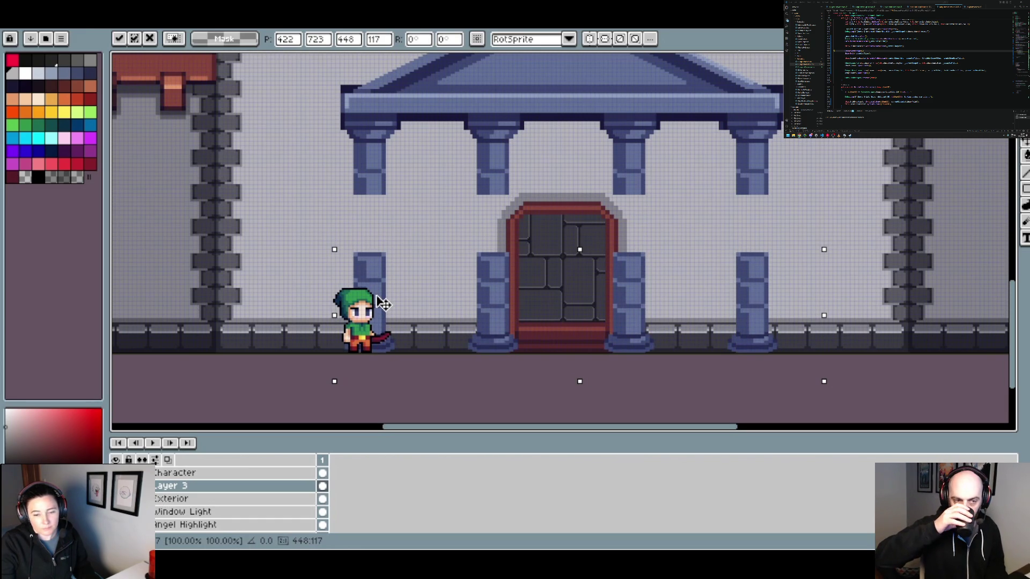
pyautogui.moveTo(383, 304); pyautogui.dragTo(383, 308)
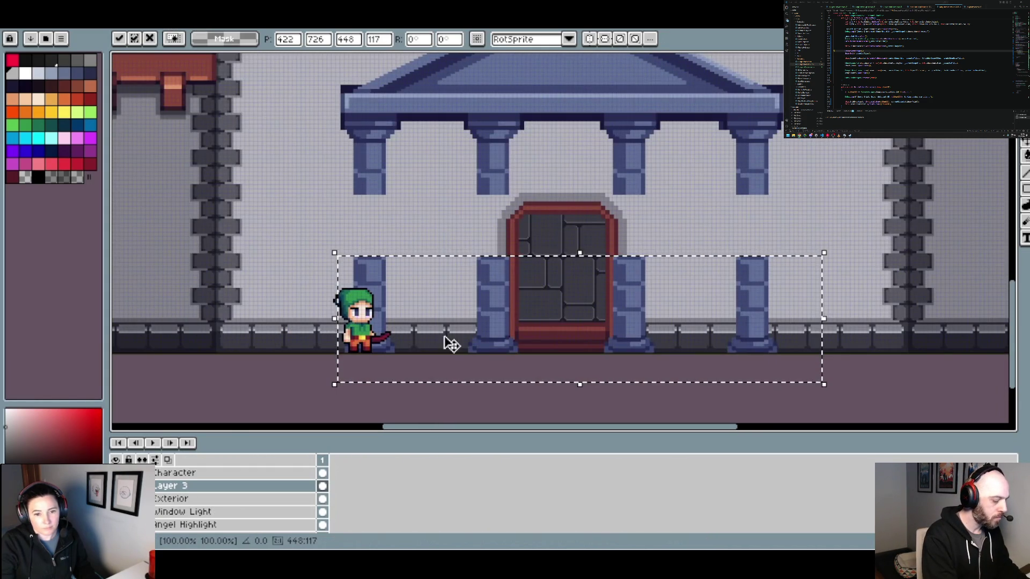
# Lower the column bases onto the floor line, shift them one pixel right, and commit.
pyautogui.scroll(2, 452, 344)
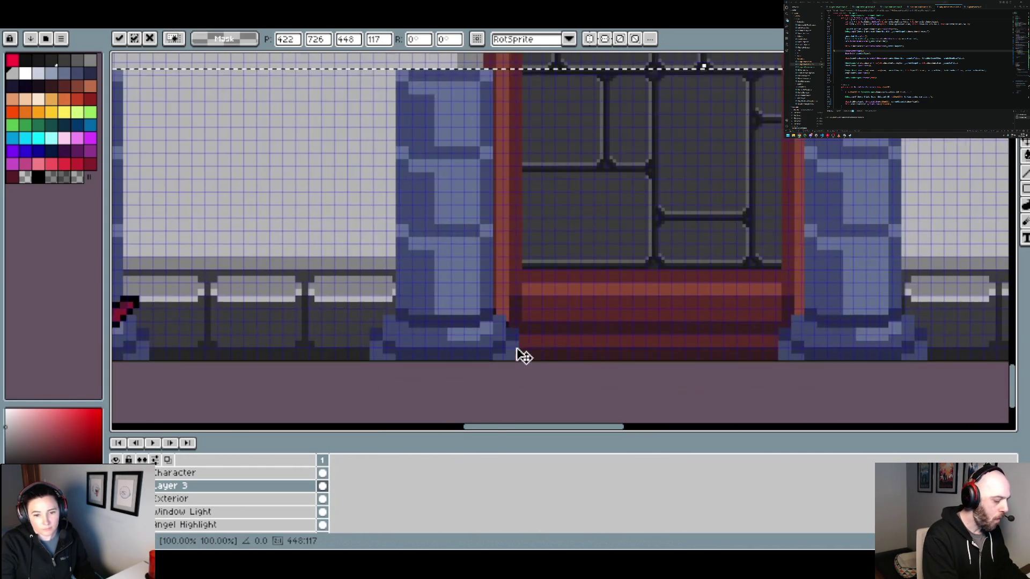
pyautogui.moveTo(475, 319); pyautogui.dragTo(480, 340)
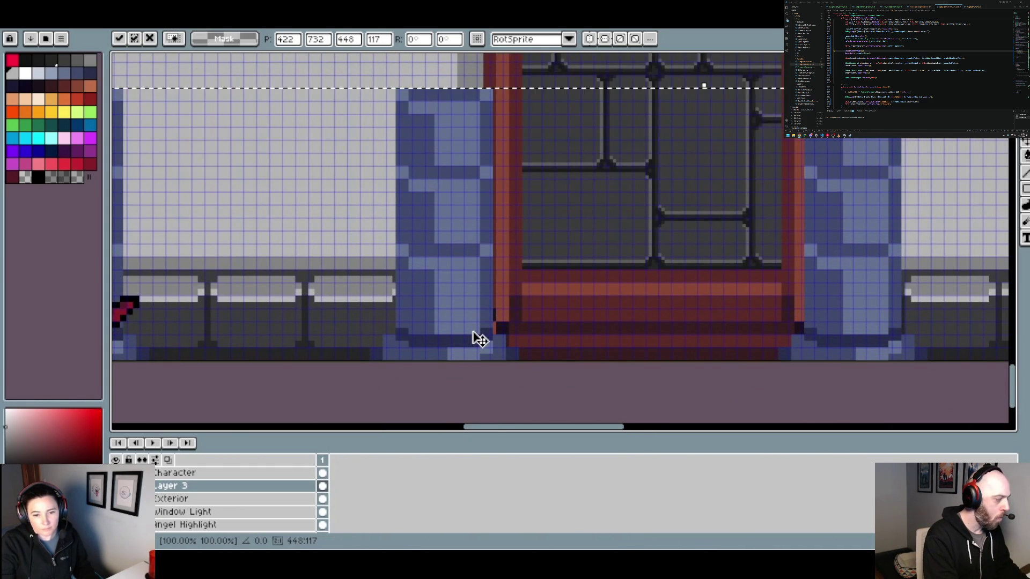
pyautogui.scroll(-2, 476, 340)
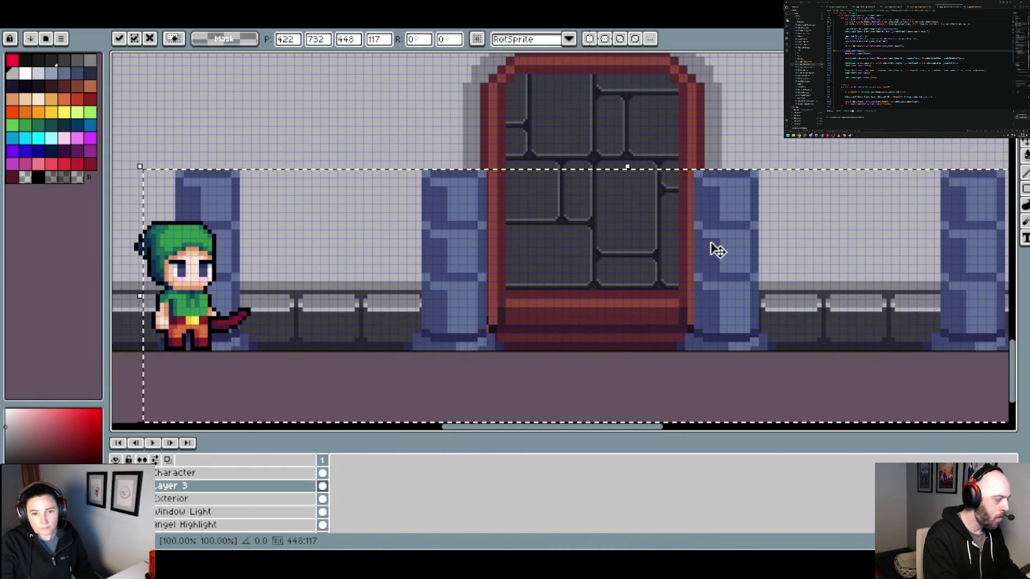
pyautogui.moveTo(719, 250); pyautogui.dragTo(723, 251)
pyautogui.scroll(-3, 724, 249)
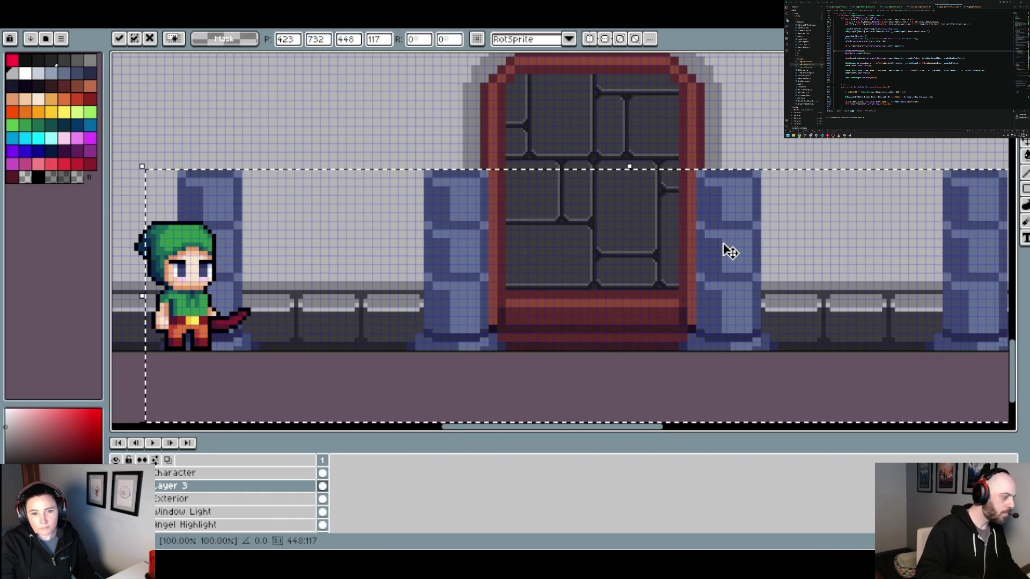
pyautogui.scroll(3, 558, 244)
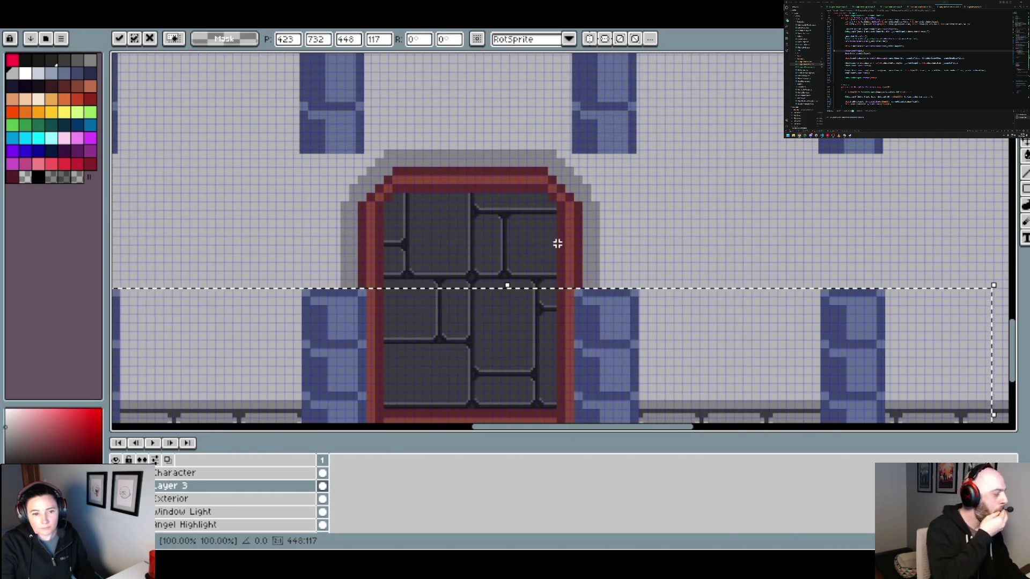
pyautogui.scroll(-2, 524, 220)
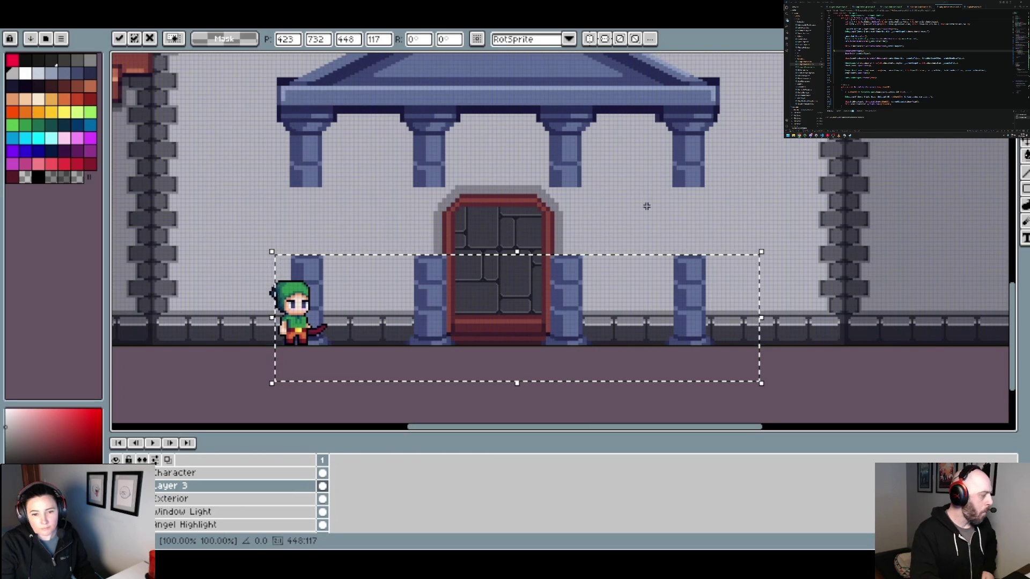
pyautogui.scroll(1, 542, 226)
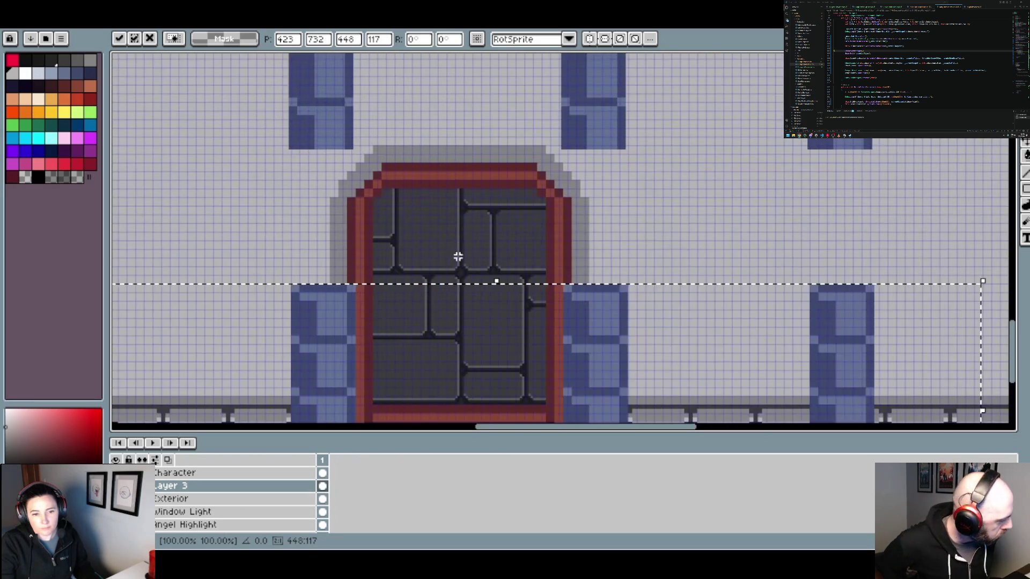
pyautogui.scroll(-2, 450, 227)
pyautogui.scroll(1, 497, 204)
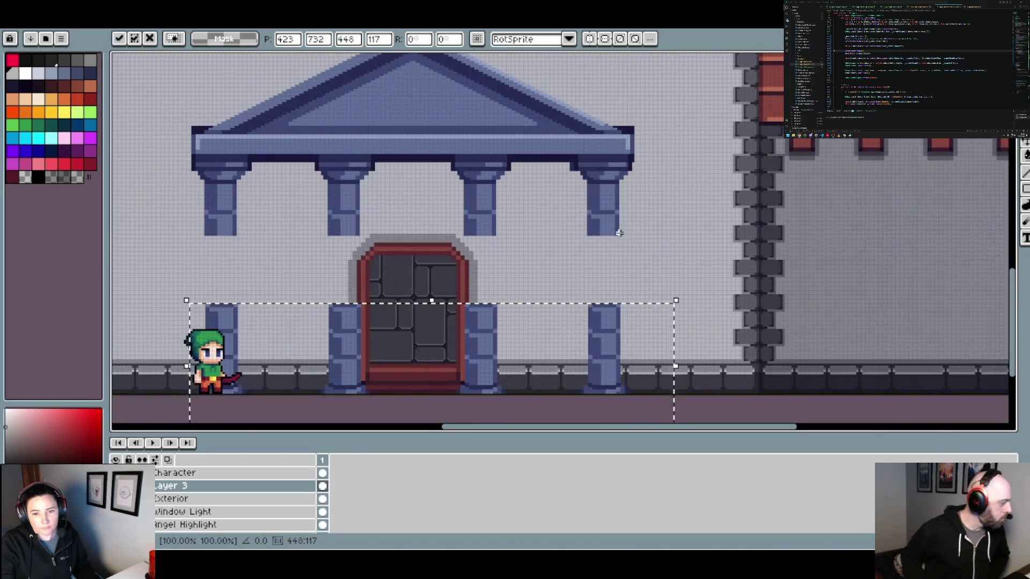
pyautogui.scroll(1, 619, 234)
pyautogui.moveTo(671, 241)
pyautogui.mouseDown()
pyautogui.moveTo(140, 65)
pyautogui.moveTo(138, 91)
pyautogui.mouseUp()
pyautogui.scroll(-1, 508, 214)
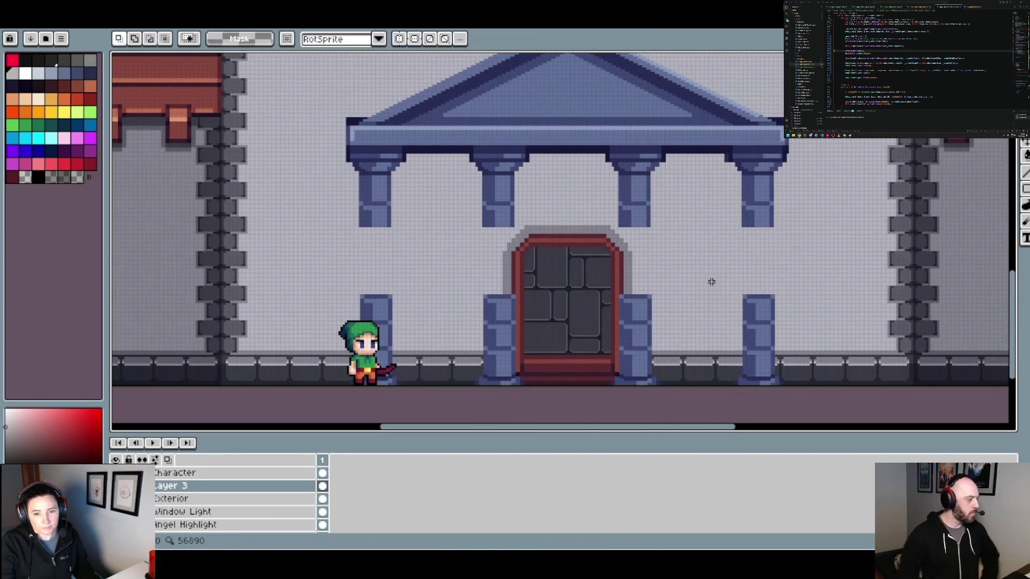
# Merge Layer 3 down into Exterior, then try cutting and re-pasting the roof and columns, undoing it.
pyautogui.rightClick(184, 486)
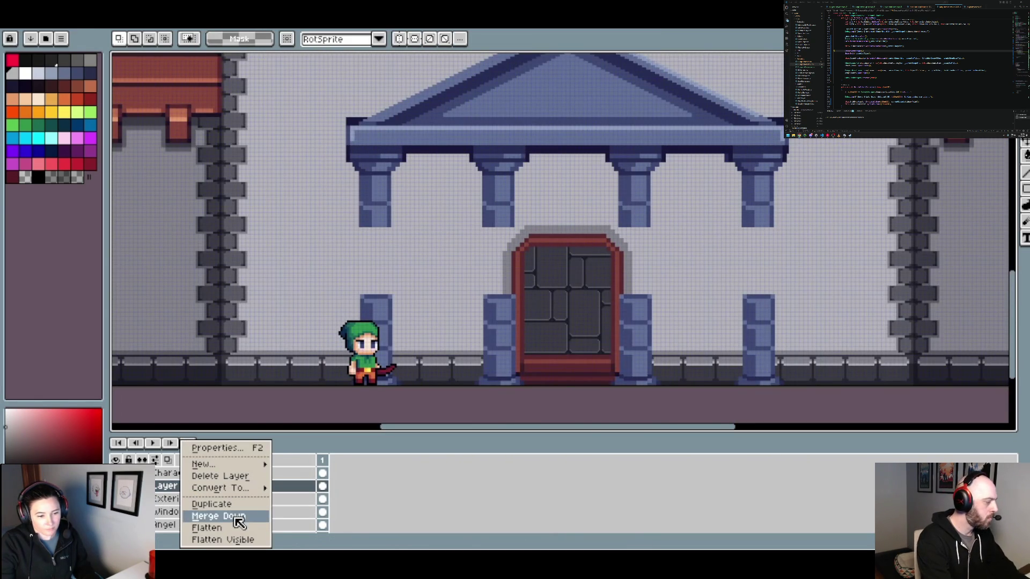
pyautogui.click(238, 517)
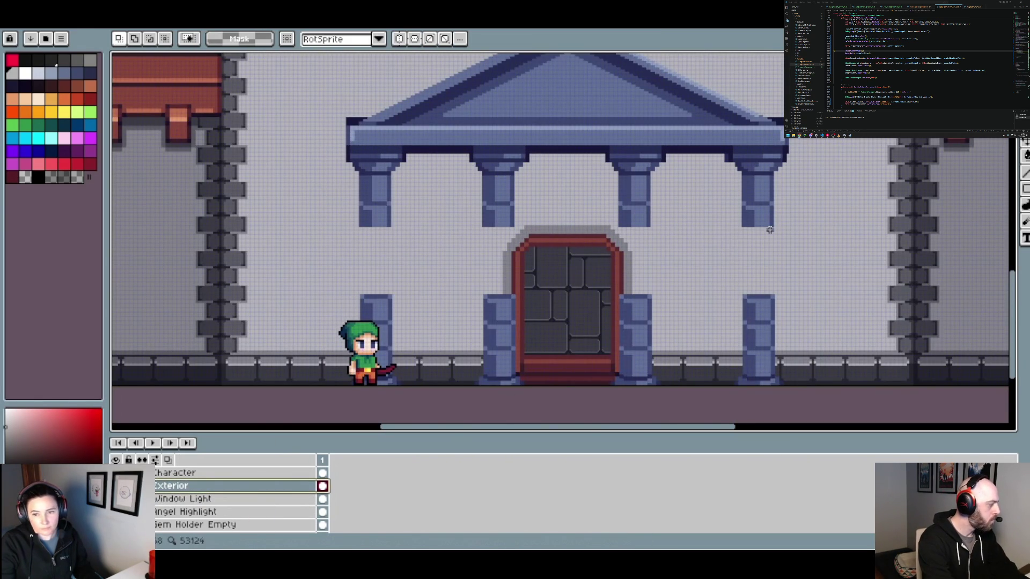
pyautogui.moveTo(779, 221); pyautogui.dragTo(774, 254)
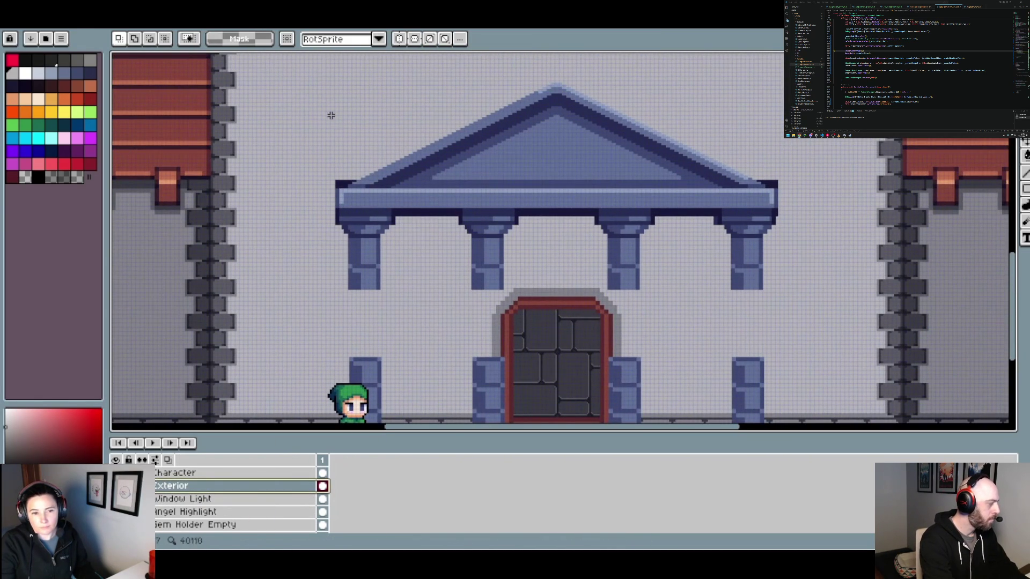
pyautogui.moveTo(308, 59)
pyautogui.mouseDown()
pyautogui.moveTo(747, 285)
pyautogui.moveTo(840, 313)
pyautogui.mouseUp()
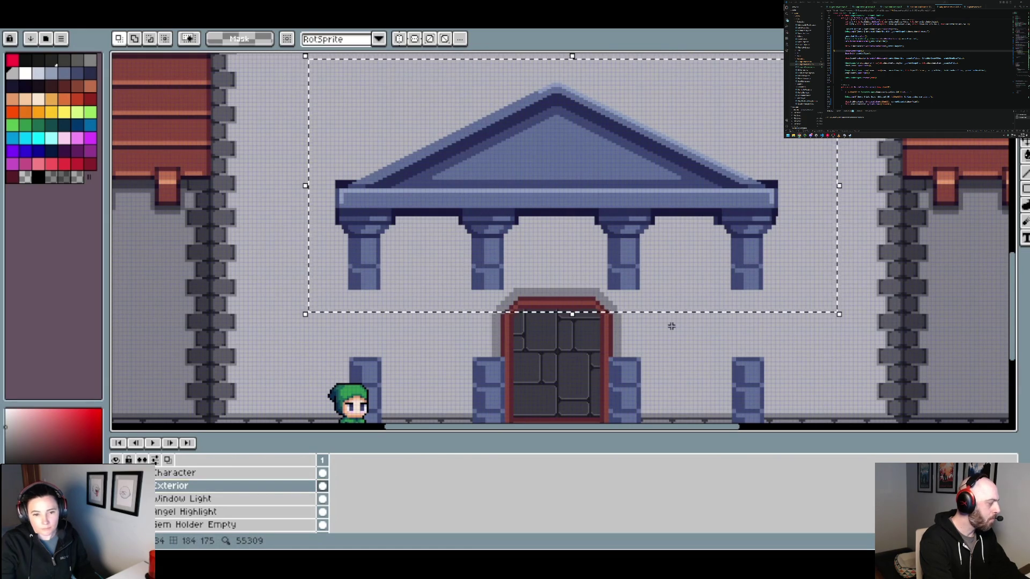
pyautogui.hotkey('ctrl', 'x')
pyautogui.hotkey('ctrl', 'v')
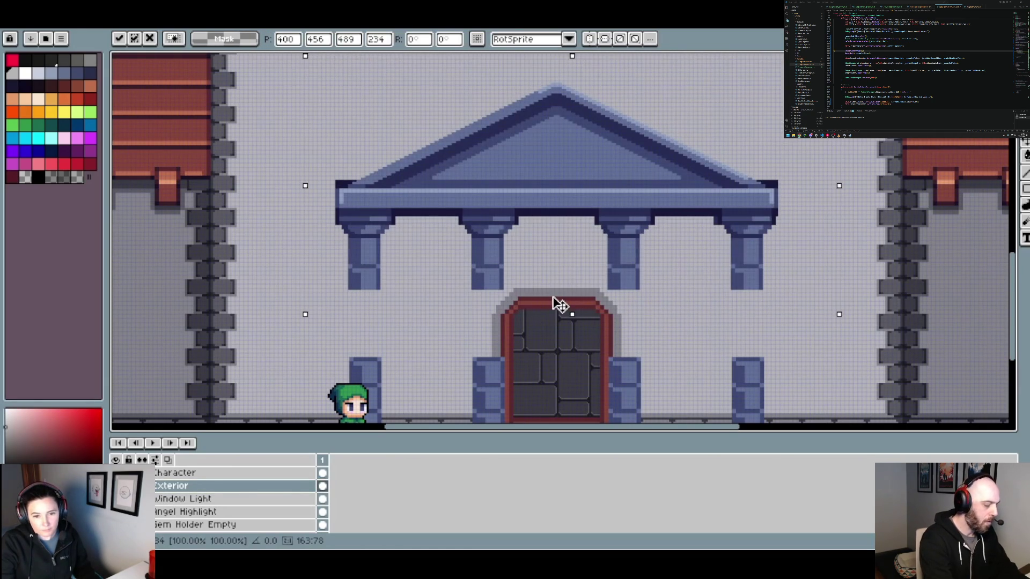
pyautogui.hotkey('ctrl', 'z')
pyautogui.hotkey('ctrl', 'z')
pyautogui.hotkey('ctrl', 'd')
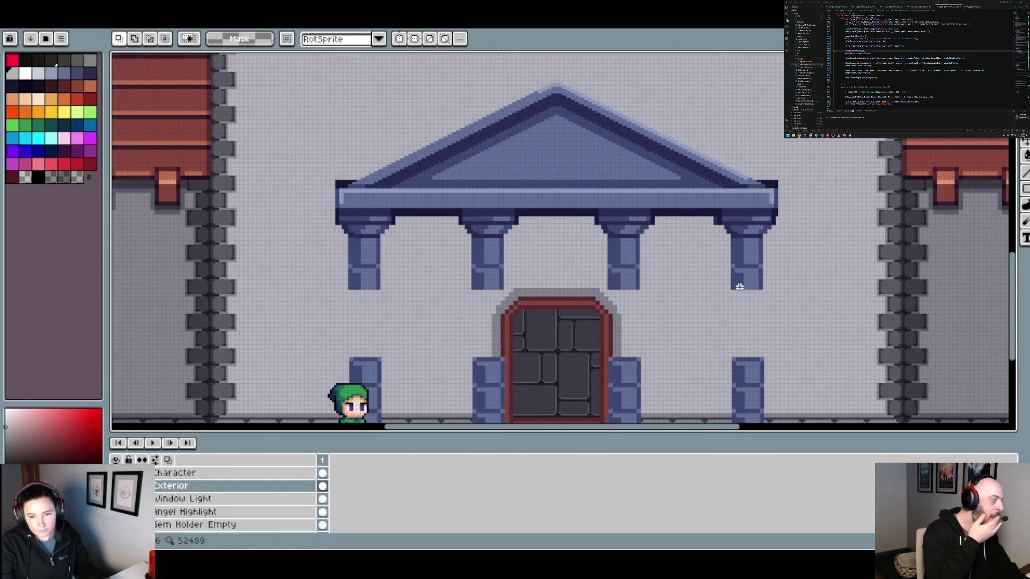
# Paste the copied columns onto the building front again.
pyautogui.scroll(2, 638, 287)
pyautogui.moveTo(784, 290); pyautogui.dragTo(409, 262)
pyautogui.click(764, 318)
pyautogui.hotkey('ctrl', 'v')
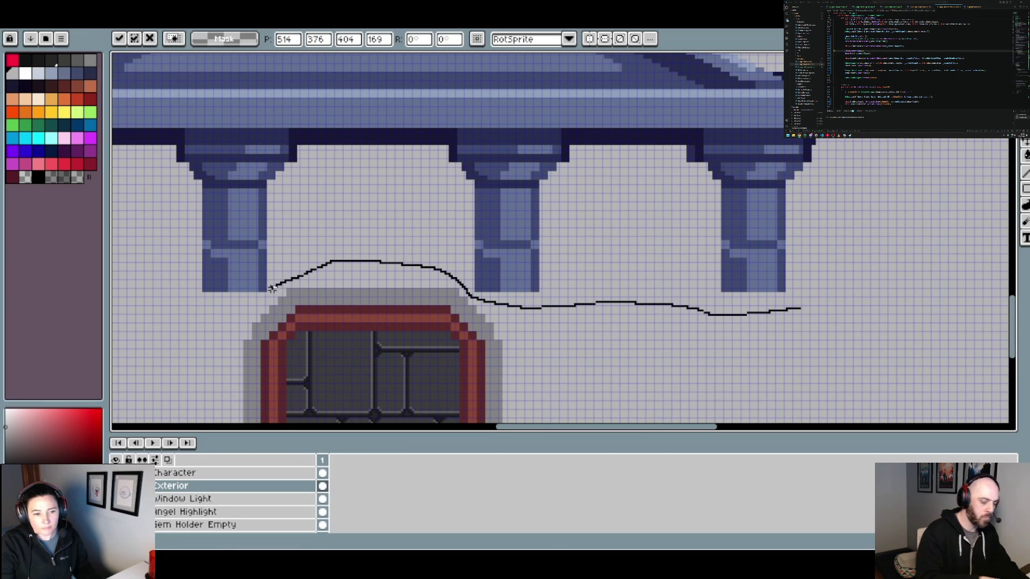
# Lasso a freehand outline around the pediment and columns, curving just above the door arch.
pyautogui.hscroll(-5, 175, 318)
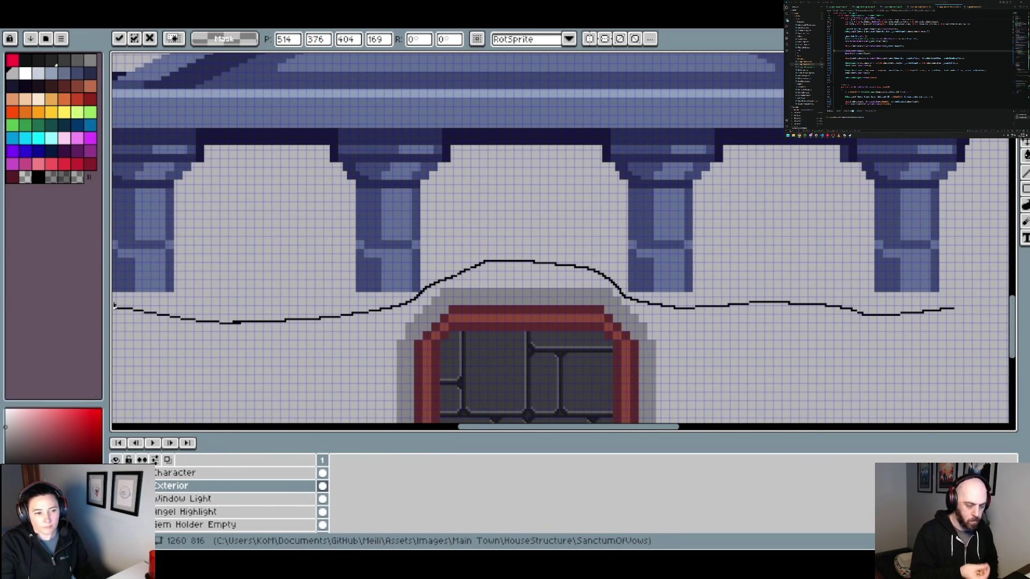
pyautogui.moveTo(114, 306)
pyautogui.mouseDown()
pyautogui.moveTo(126, 59)
pyautogui.moveTo(558, 55)
pyautogui.mouseUp()
pyautogui.moveTo(869, 135)
pyautogui.mouseDown()
pyautogui.moveTo(998, 207)
pyautogui.moveTo(1007, 266)
pyautogui.mouseUp()
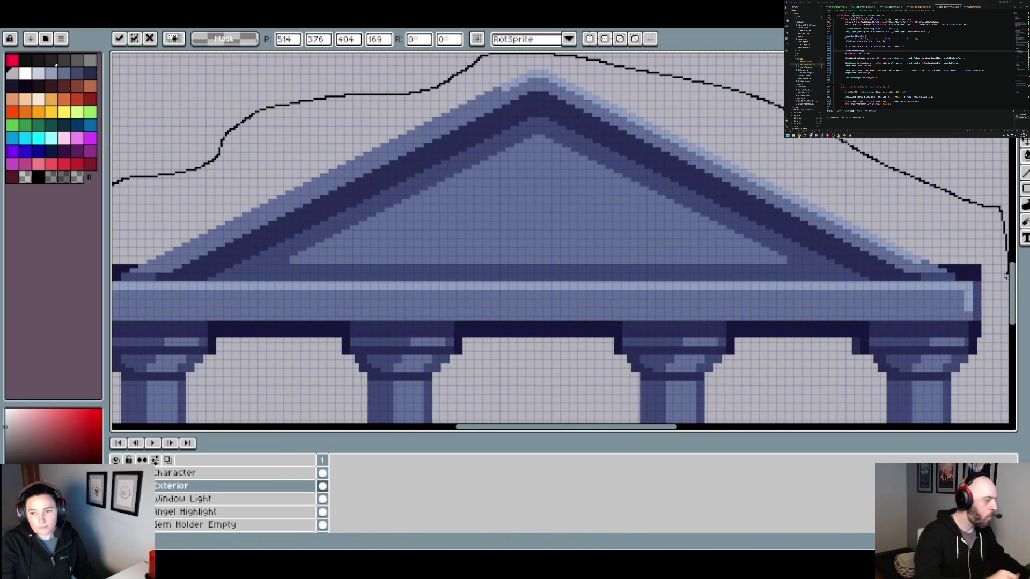
pyautogui.moveTo(1004, 394); pyautogui.dragTo(994, 421)
pyautogui.scroll(-3, 993, 418)
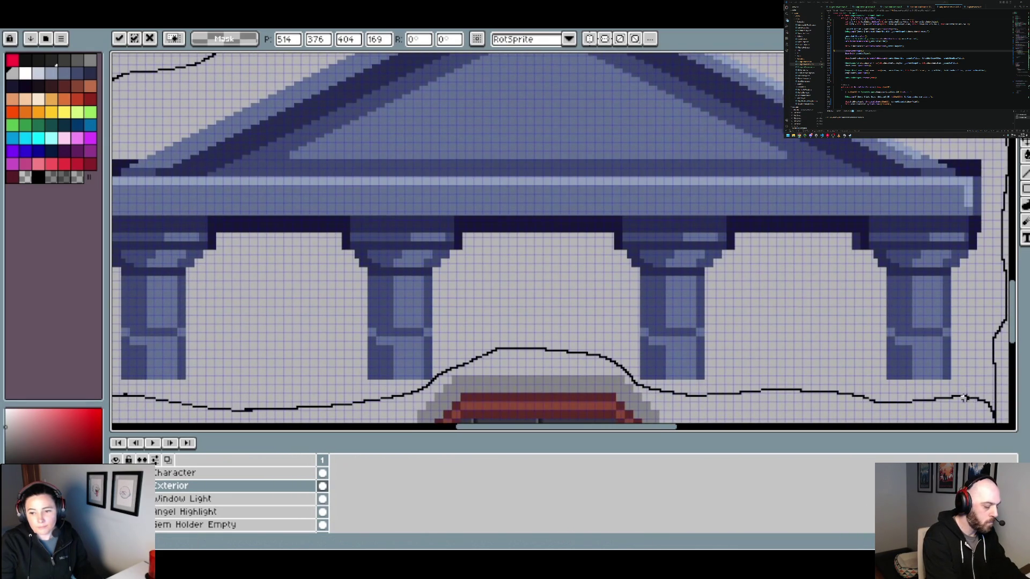
pyautogui.moveTo(964, 398); pyautogui.dragTo(964, 398)
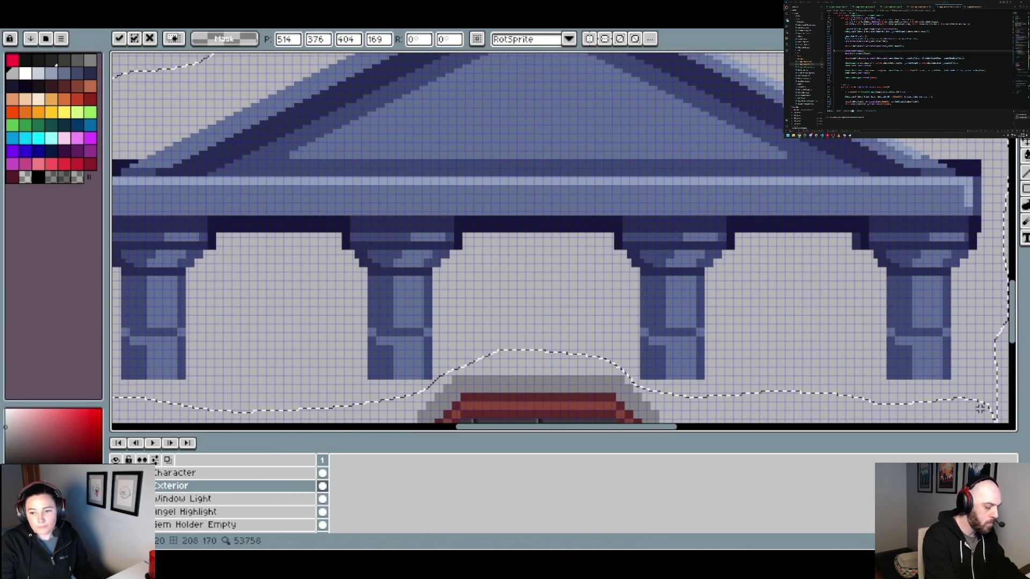
pyautogui.scroll(-3, 788, 357)
pyautogui.scroll(2, 599, 276)
pyautogui.scroll(2, 600, 277)
pyautogui.moveTo(602, 269)
pyautogui.mouseDown()
pyautogui.moveTo(580, 213)
pyautogui.moveTo(542, 182)
pyautogui.moveTo(559, 188)
pyautogui.mouseUp()
# Drop the outline selection and apply the portico in its current position.
pyautogui.hotkey('ctrl', 'd')
pyautogui.press('Return')
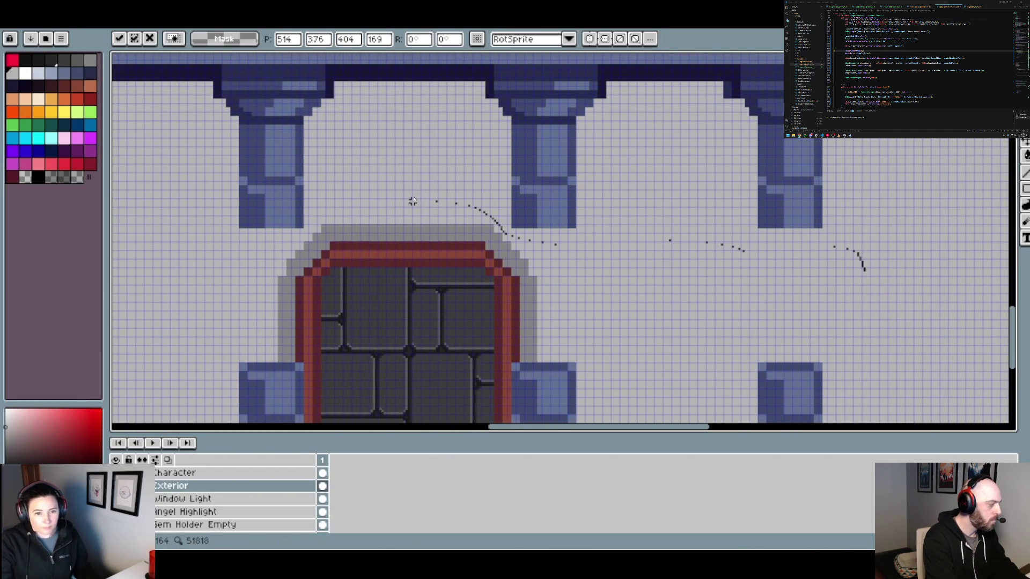
pyautogui.press('Return')
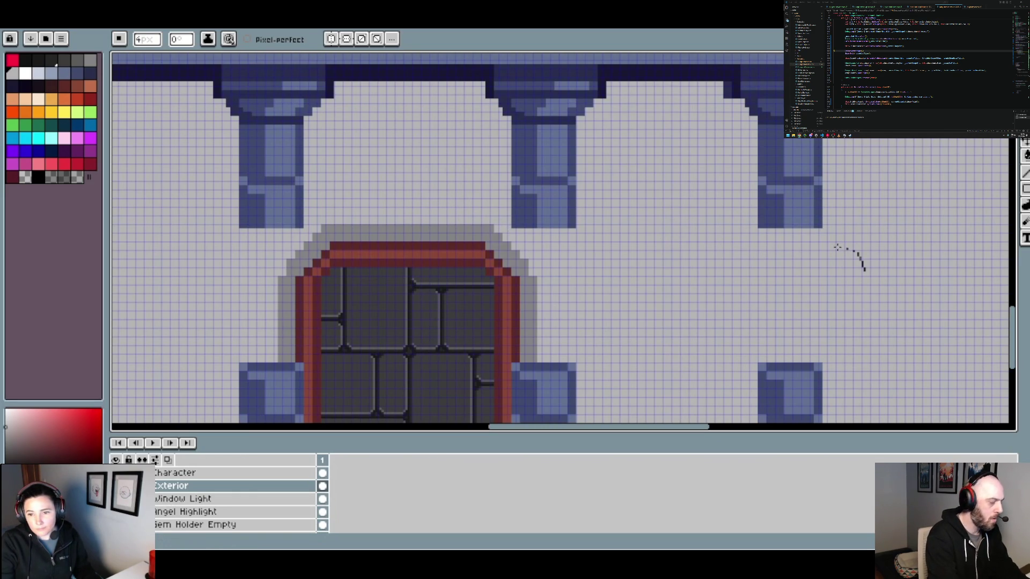
# Erase the stray black dots curving above the roof with the Eraser.
pyautogui.scroll(-3, 863, 265)
pyautogui.scroll(4, 768, 304)
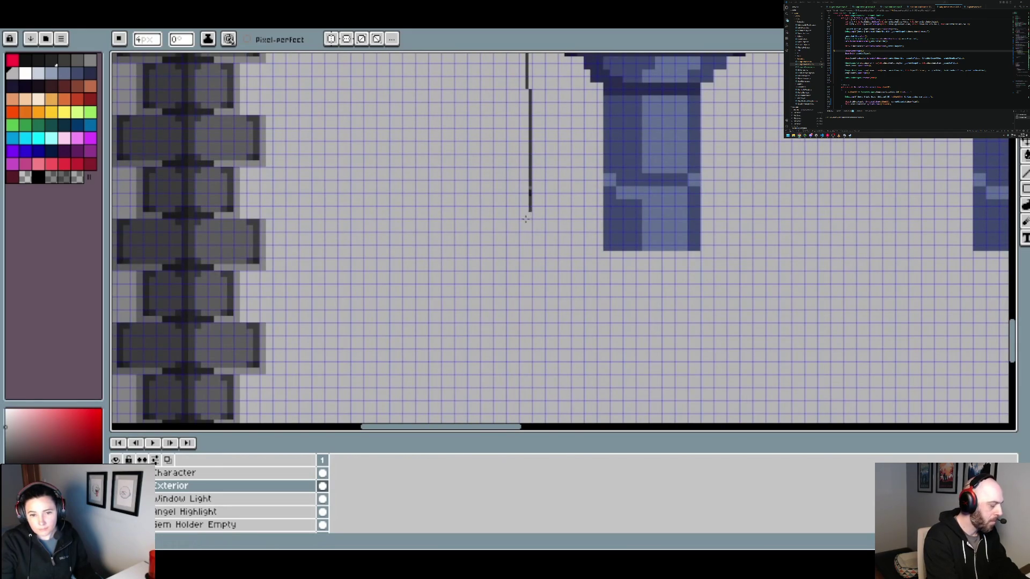
pyautogui.scroll(1, 531, 182)
pyautogui.moveTo(536, 163); pyautogui.dragTo(483, 295)
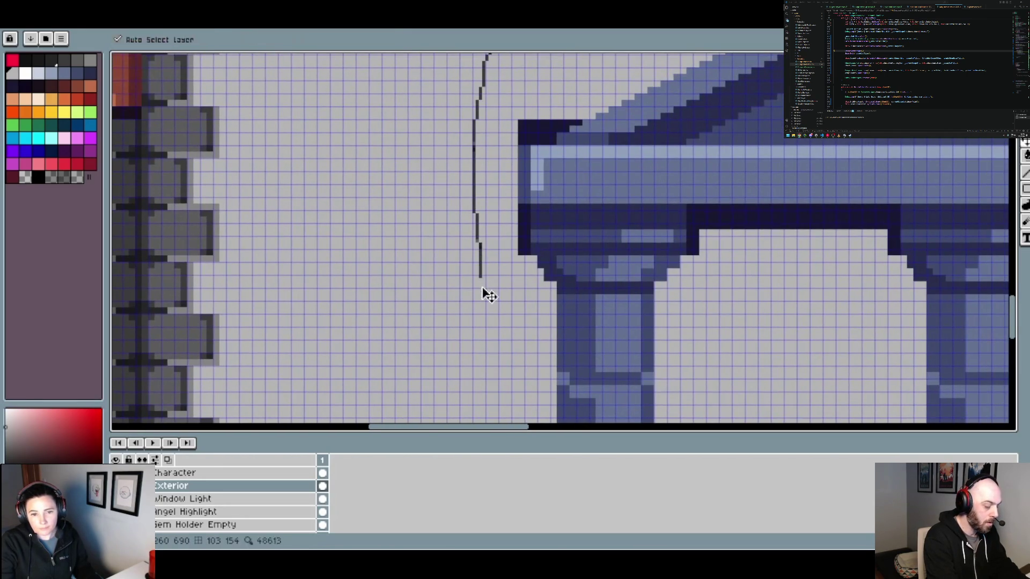
pyautogui.scroll(3, 501, 257)
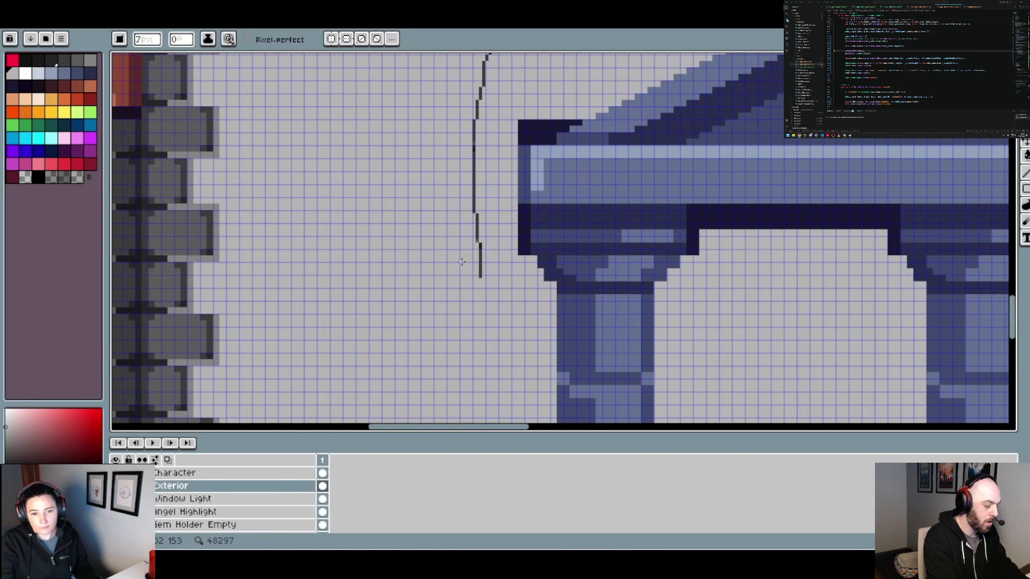
pyautogui.moveTo(482, 83); pyautogui.dragTo(423, 305)
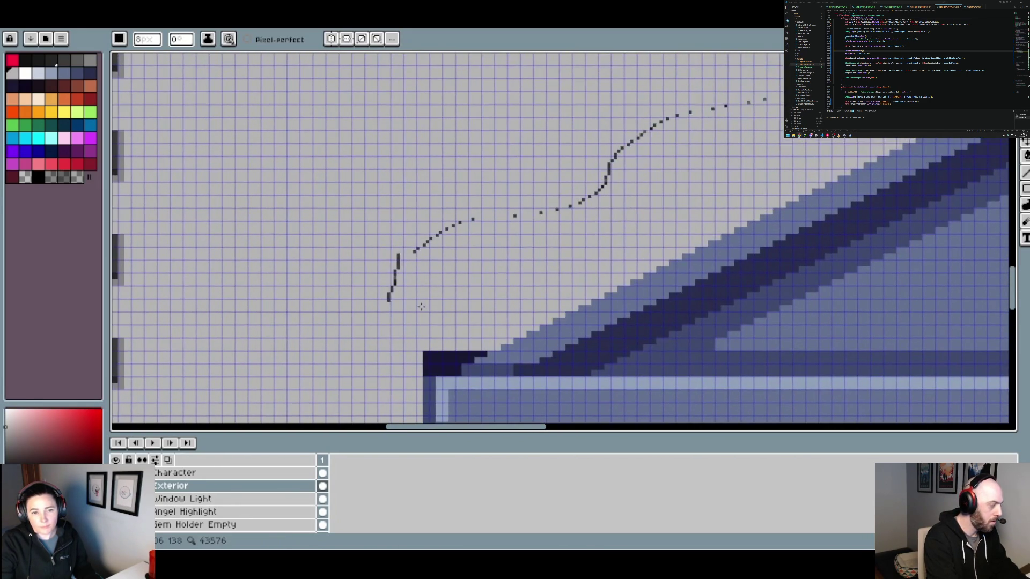
pyautogui.moveTo(678, 131)
pyautogui.mouseDown()
pyautogui.moveTo(430, 264)
pyautogui.moveTo(306, 271)
pyautogui.mouseUp()
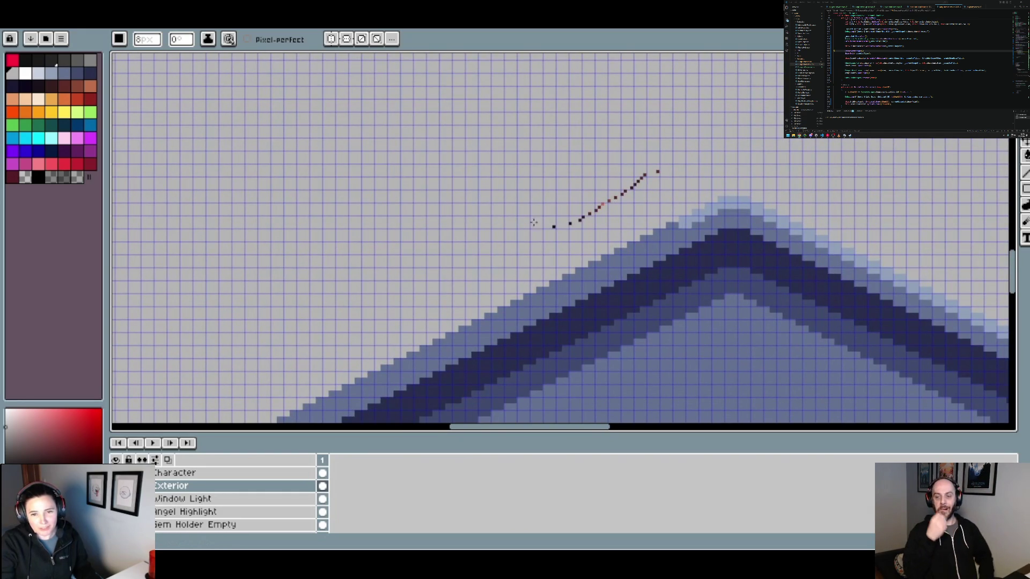
pyautogui.scroll(-3, 657, 175)
pyautogui.scroll(1, 551, 281)
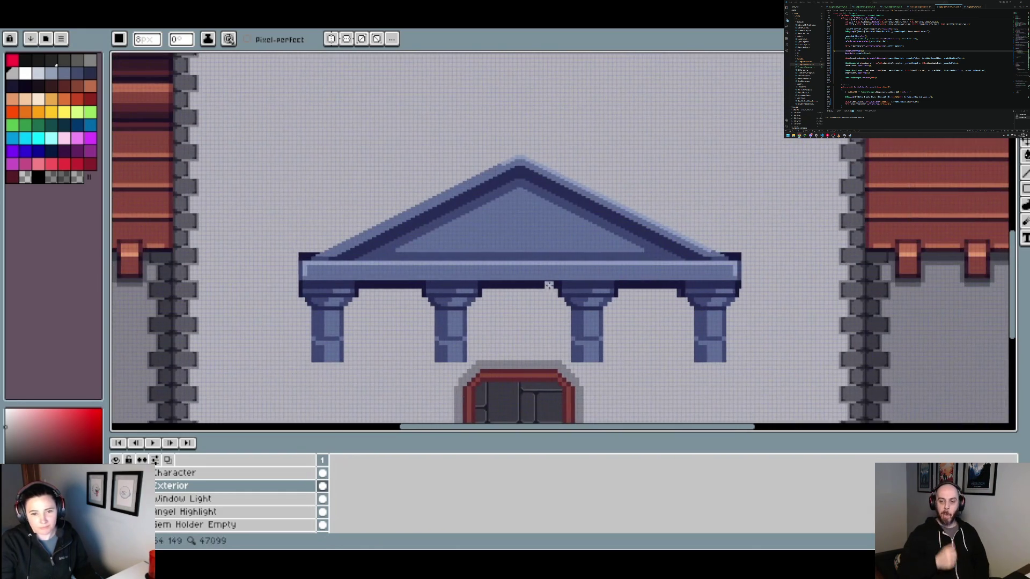
pyautogui.scroll(-2, 667, 311)
pyautogui.scroll(3, 650, 300)
pyautogui.scroll(-3, 483, 280)
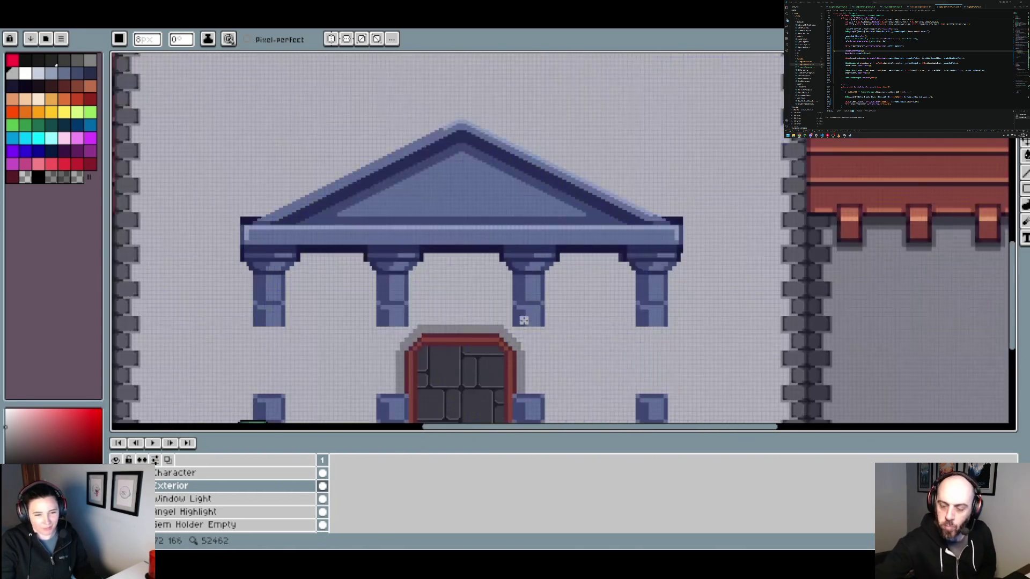
pyautogui.scroll(3, 591, 324)
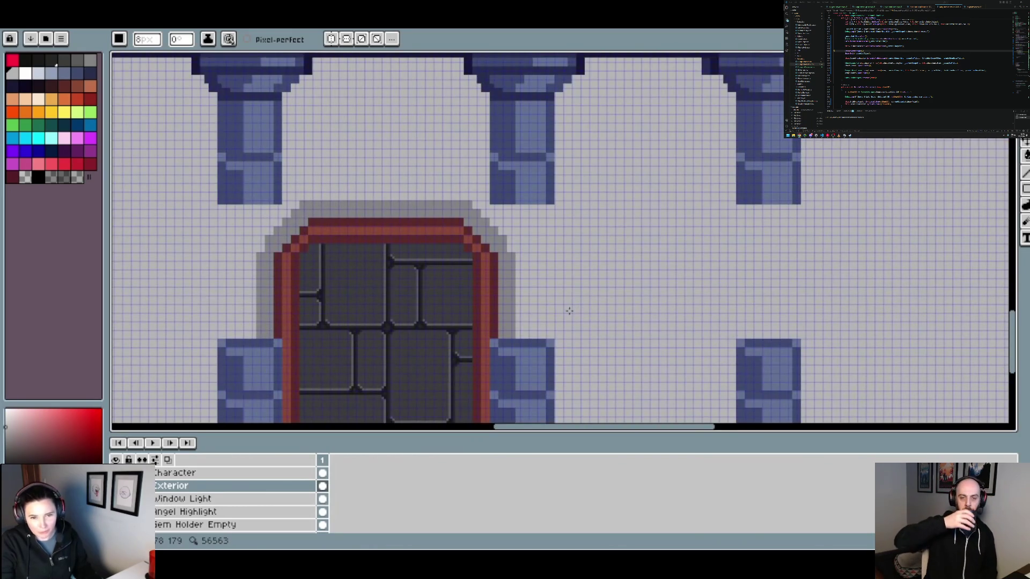
pyautogui.moveTo(569, 311); pyautogui.dragTo(569, 288)
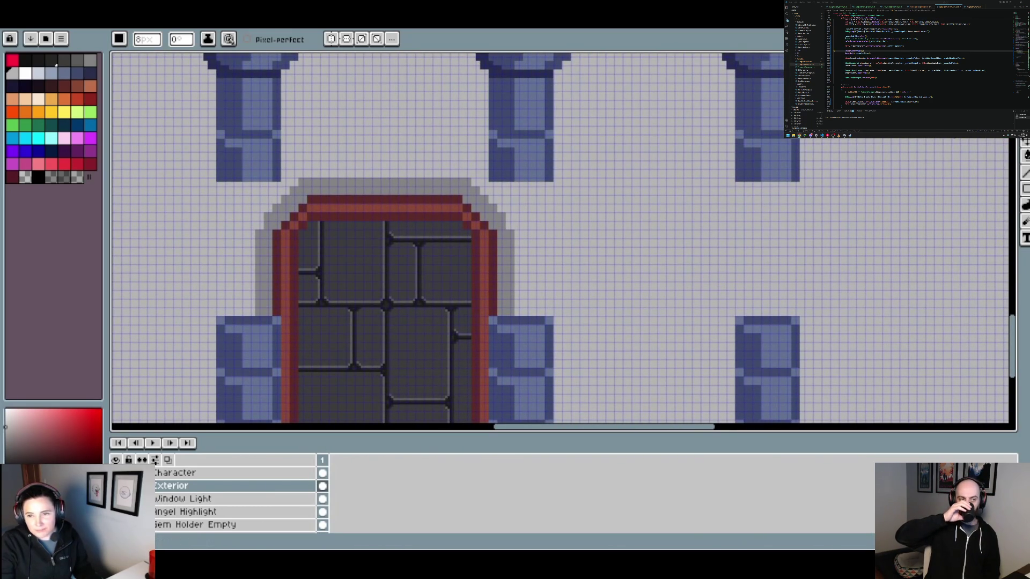
pyautogui.scroll(-2, 799, 323)
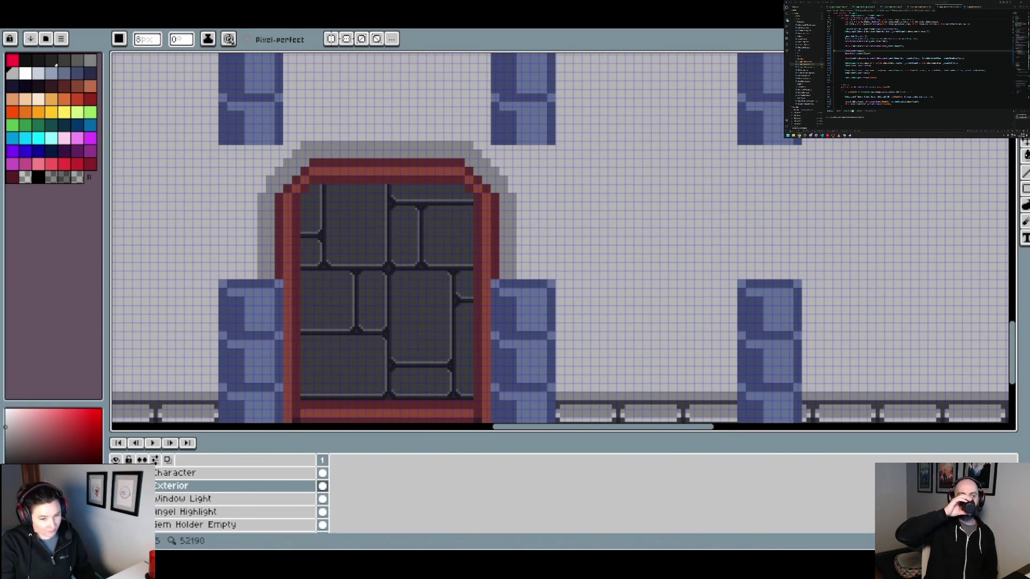
# Marquee-select the wall band above the door and try moving it down one band, then undo.
pyautogui.press('m')
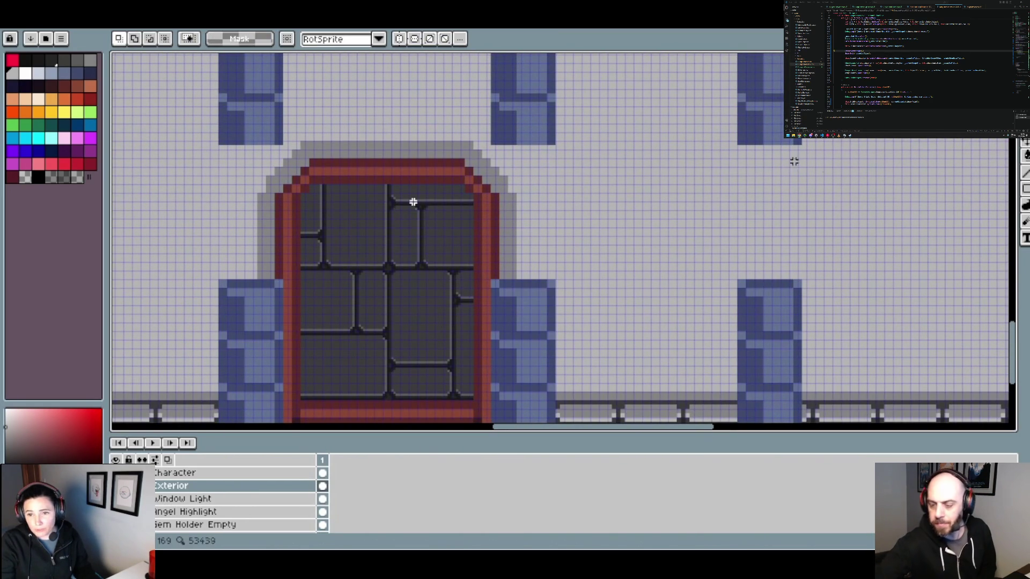
pyautogui.scroll(2, 797, 302)
pyautogui.moveTo(821, 181)
pyautogui.mouseDown()
pyautogui.moveTo(796, 274)
pyautogui.moveTo(112, 262)
pyautogui.moveTo(230, 225)
pyautogui.moveTo(227, 214)
pyautogui.moveTo(249, 297)
pyautogui.moveTo(248, 288)
pyautogui.mouseUp()
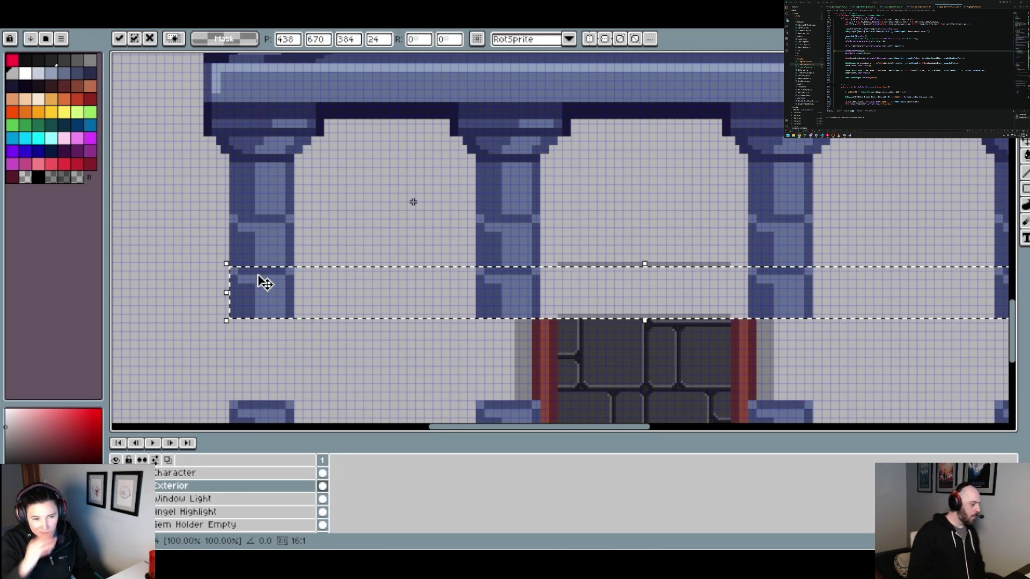
pyautogui.scroll(-4, 272, 290)
pyautogui.scroll(4, 359, 249)
pyautogui.hotkey('ctrl', 'z')
pyautogui.hotkey('ctrl', 'z')
pyautogui.hotkey('ctrl', 'z')
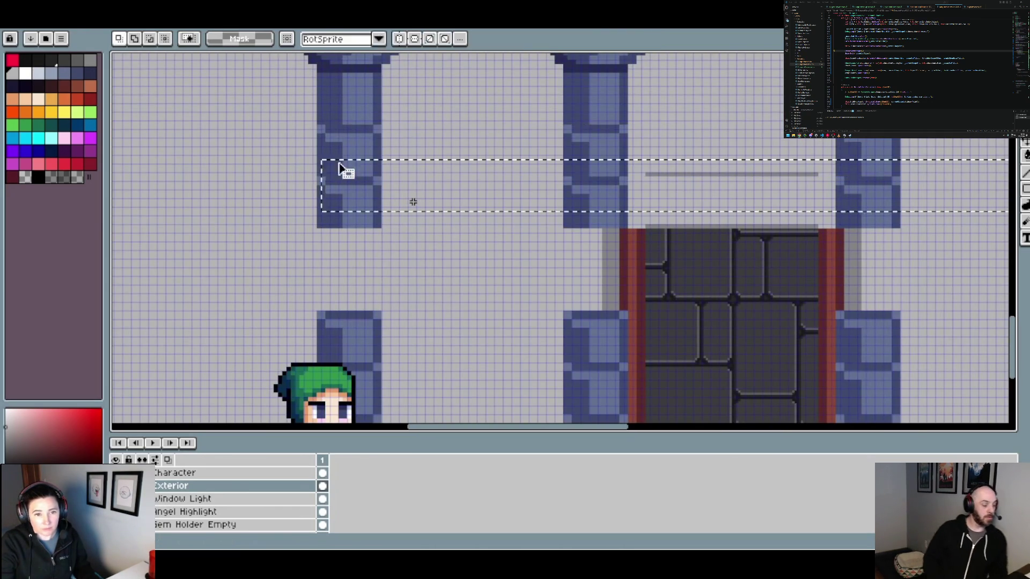
pyautogui.hotkey('ctrl', 'y')
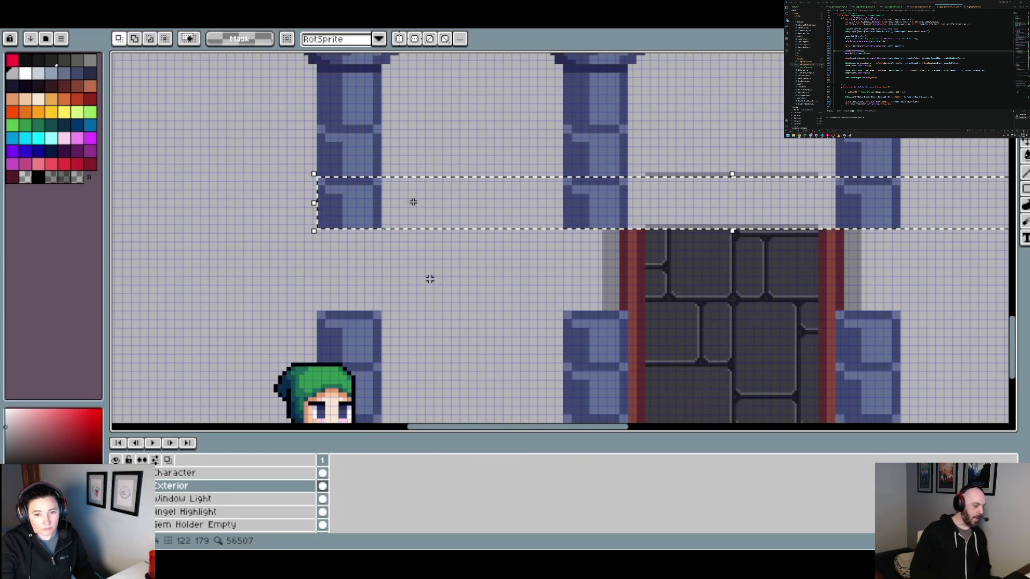
pyautogui.scroll(-2, 463, 260)
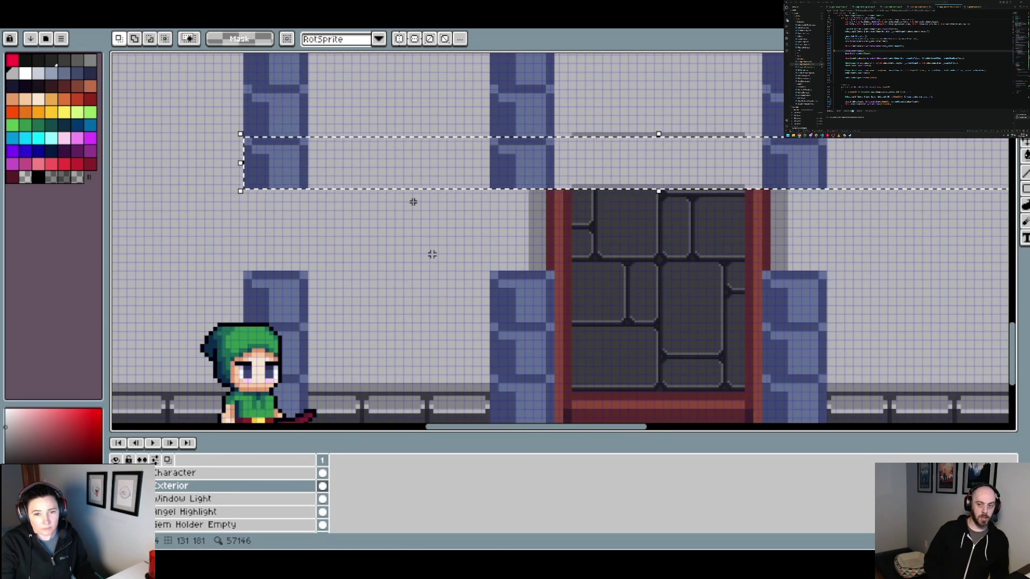
pyautogui.moveTo(528, 179)
pyautogui.mouseDown()
pyautogui.moveTo(525, 237)
pyautogui.moveTo(534, 230)
pyautogui.mouseUp()
pyautogui.hotkey('ctrl', 'z')
pyautogui.hotkey('ctrl', 'z')
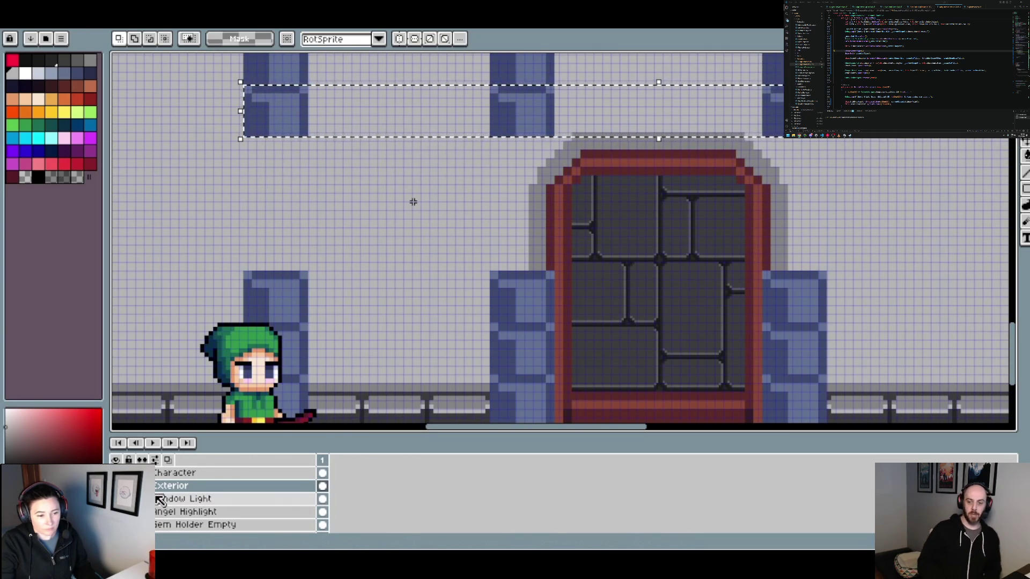
# Add Layer 3 above Exterior, lower the wall strip onto the door arch, and deselect.
pyautogui.rightClick(185, 485)
pyautogui.moveTo(198, 465)
pyautogui.click(300, 466)
pyautogui.moveTo(352, 140); pyautogui.dragTo(352, 191)
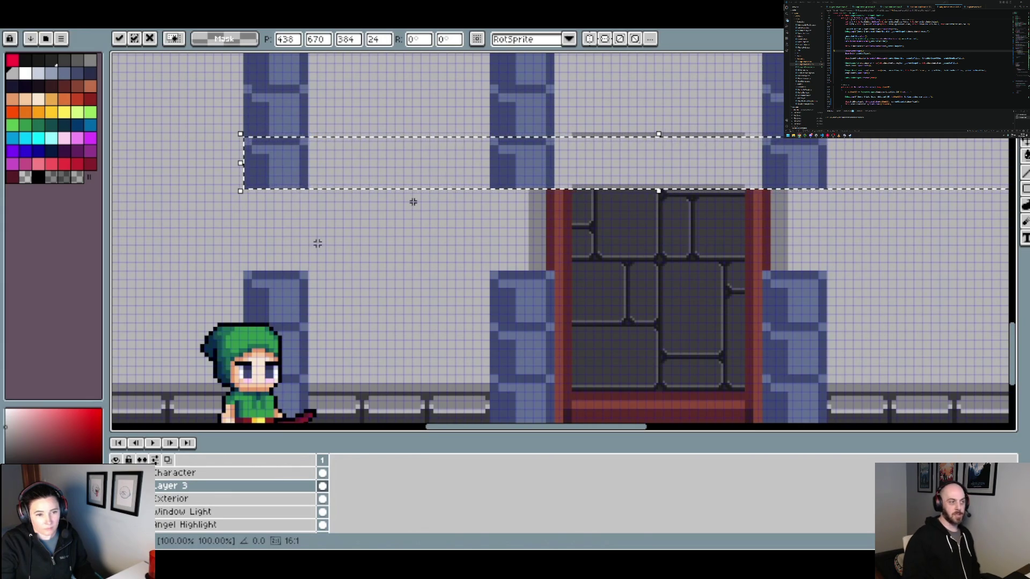
pyautogui.moveTo(323, 166)
pyautogui.mouseDown()
pyautogui.moveTo(290, 230)
pyautogui.moveTo(296, 220)
pyautogui.mouseUp()
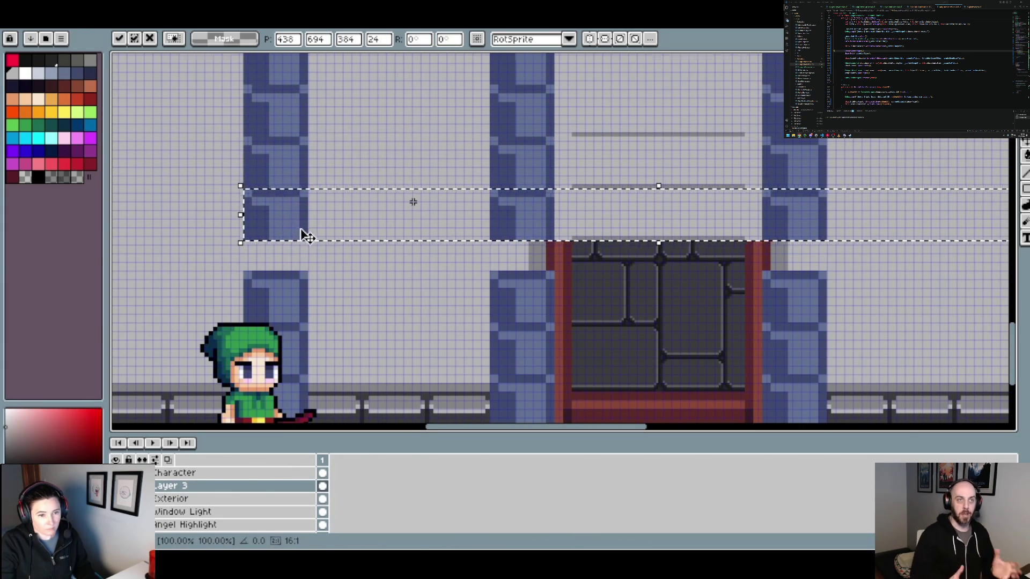
pyautogui.scroll(-2, 301, 228)
pyautogui.scroll(1, 322, 244)
pyautogui.scroll(1, 325, 247)
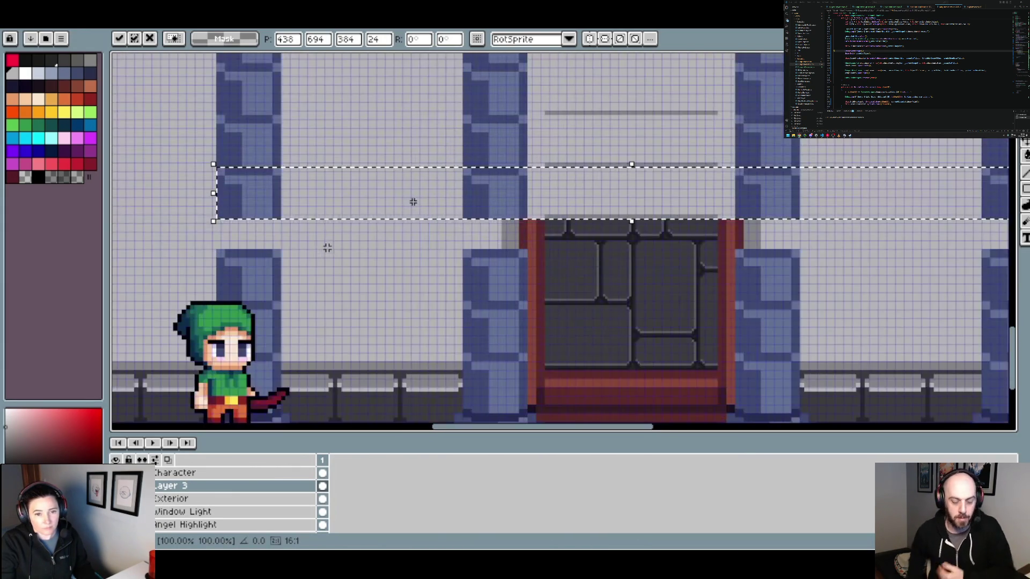
pyautogui.click(357, 260)
pyautogui.scroll(-2, 358, 261)
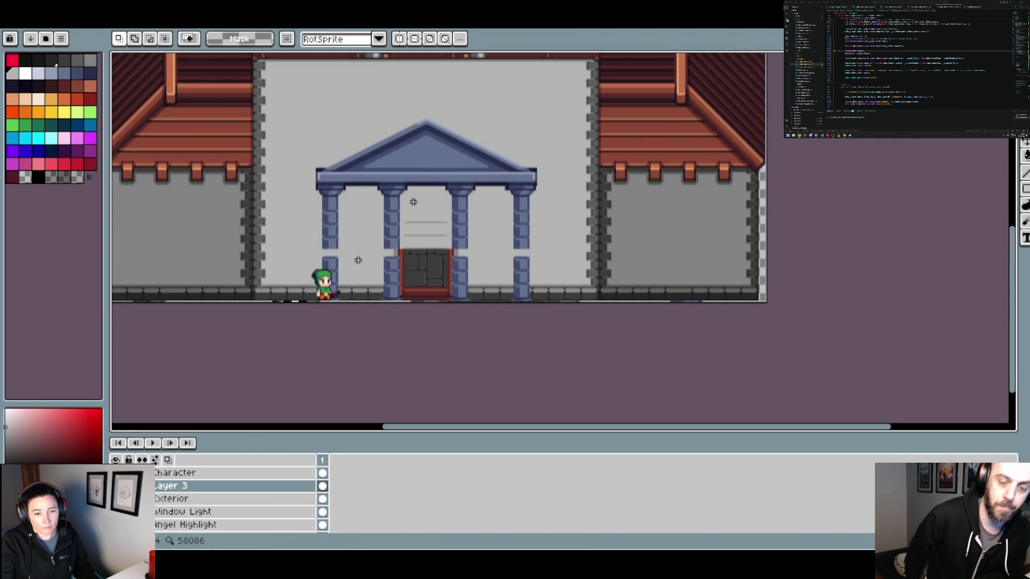
# Reselect the wall strip and drag it down over the top of the door.
pyautogui.scroll(2, 358, 260)
pyautogui.hotkey('ctrl', 'shift', 'd')
pyautogui.moveTo(252, 138)
pyautogui.mouseDown()
pyautogui.moveTo(257, 254)
pyautogui.moveTo(253, 241)
pyautogui.mouseUp()
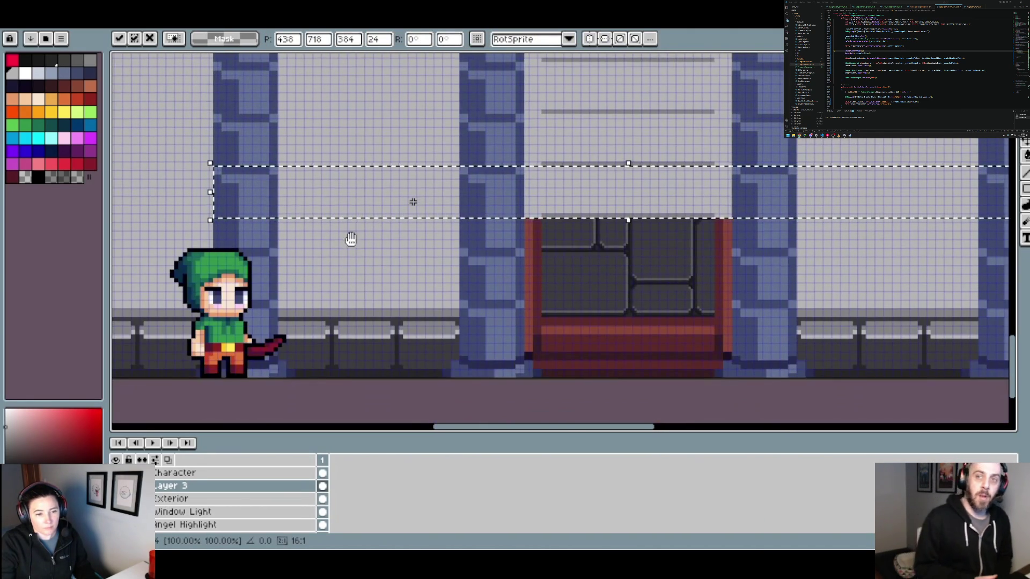
pyautogui.hotkey('ctrl', 'z')
pyautogui.moveTo(248, 86); pyautogui.dragTo(252, 248)
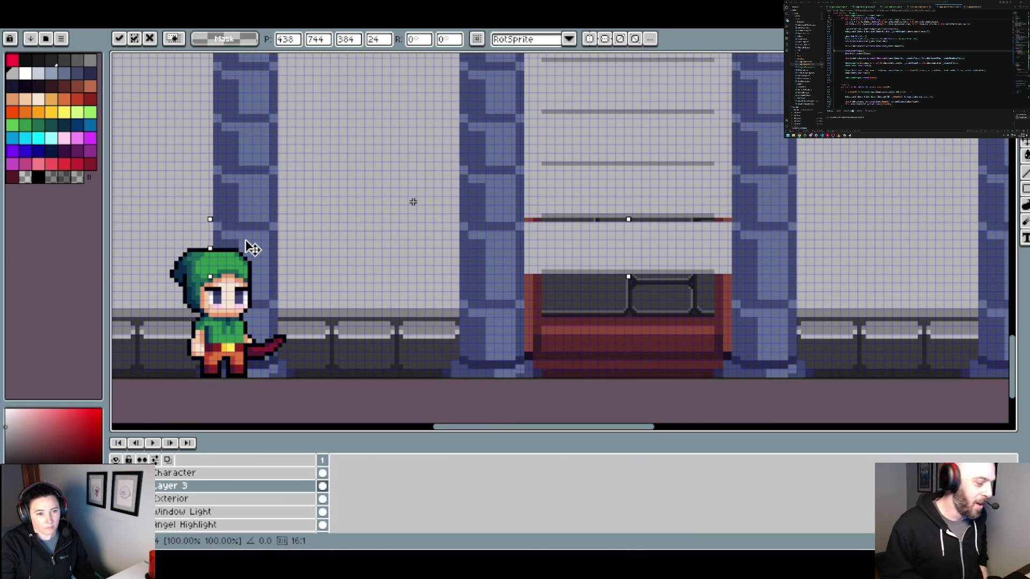
# Fine-tune the strip just above the red bench and commit it in place.
pyautogui.scroll(3, 280, 115)
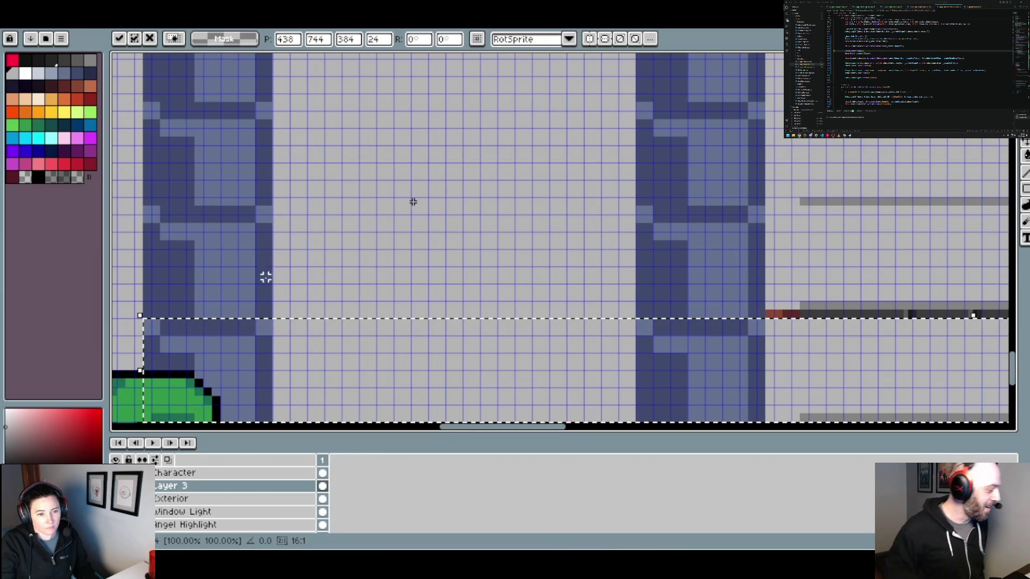
pyautogui.press('Up')
pyautogui.press('Up')
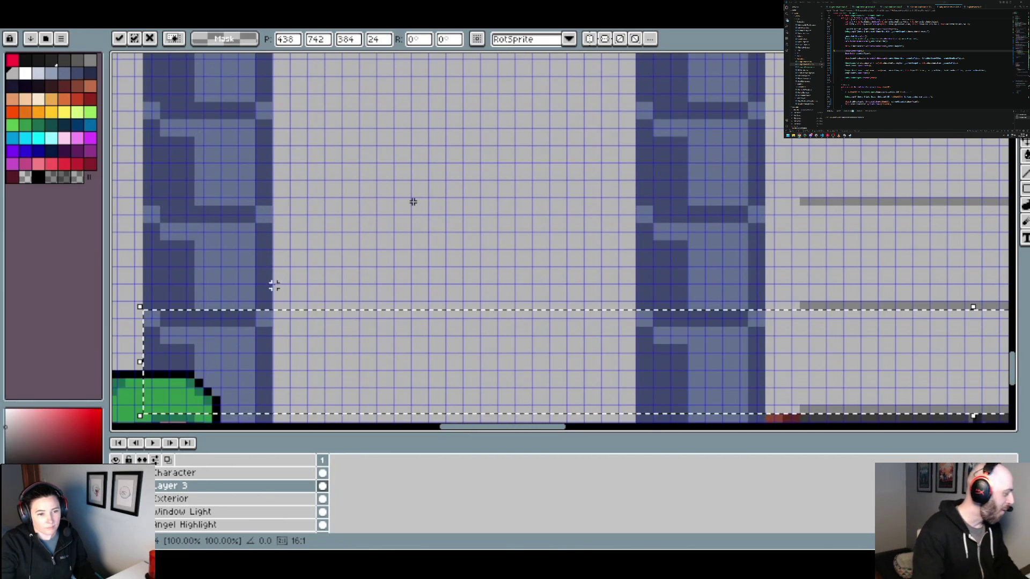
pyautogui.scroll(-3, 343, 231)
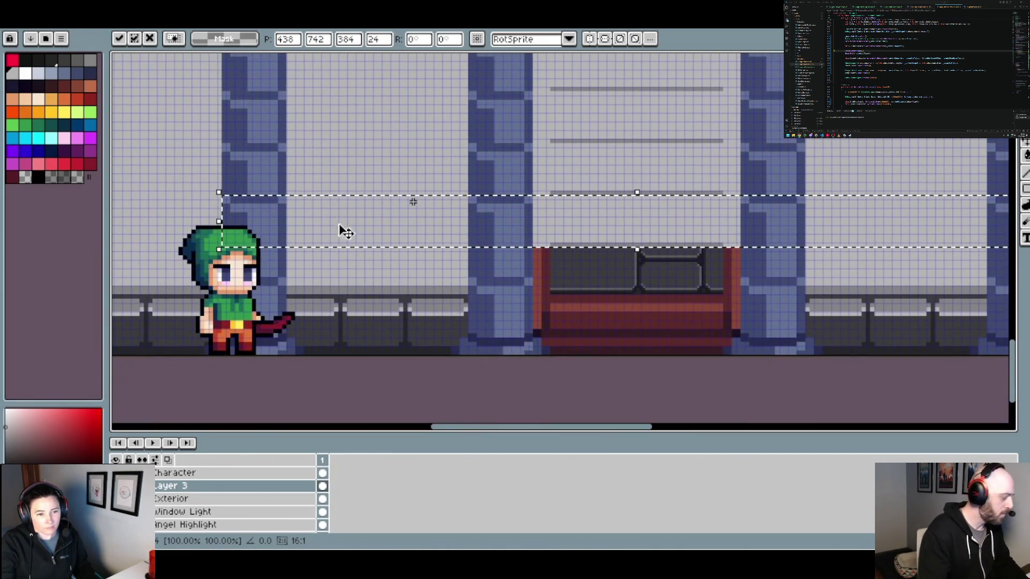
pyautogui.moveTo(344, 231); pyautogui.dragTo(248, 251)
pyautogui.scroll(2, 248, 251)
pyautogui.moveTo(282, 292)
pyautogui.mouseDown()
pyautogui.moveTo(298, 271)
pyautogui.moveTo(298, 279)
pyautogui.mouseUp()
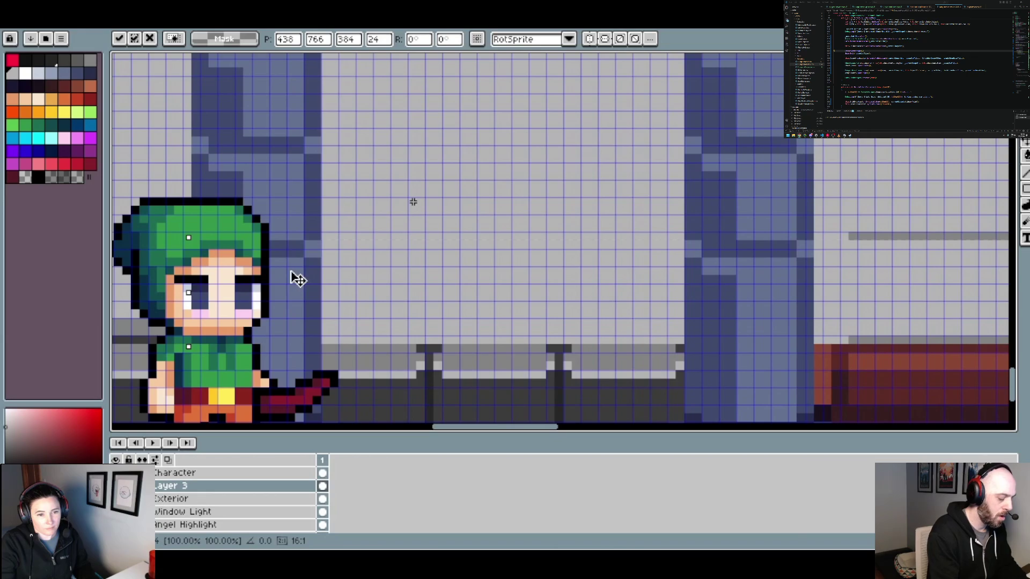
pyautogui.scroll(-2, 333, 224)
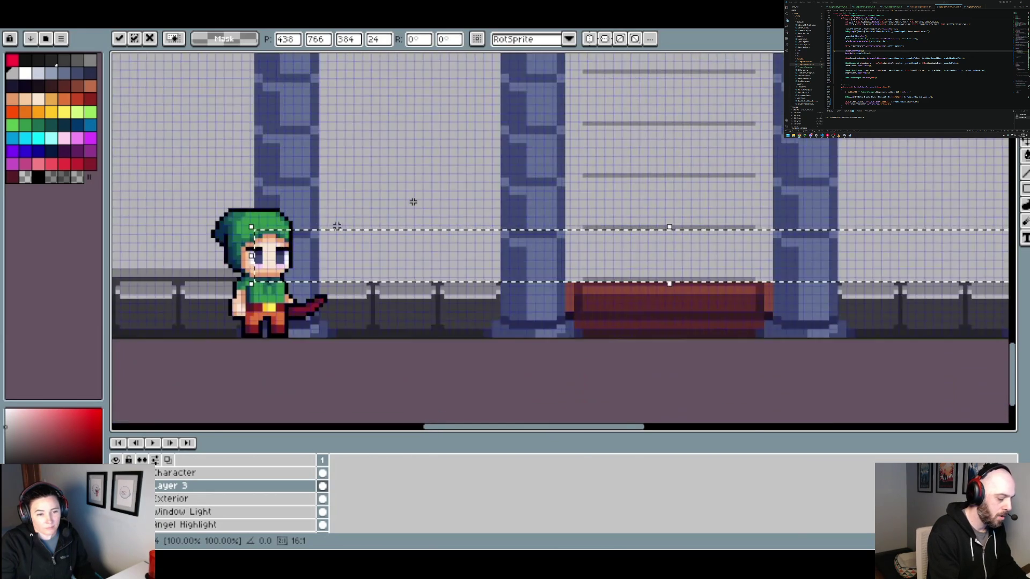
pyautogui.scroll(-1, 333, 224)
pyautogui.scroll(2, 439, 263)
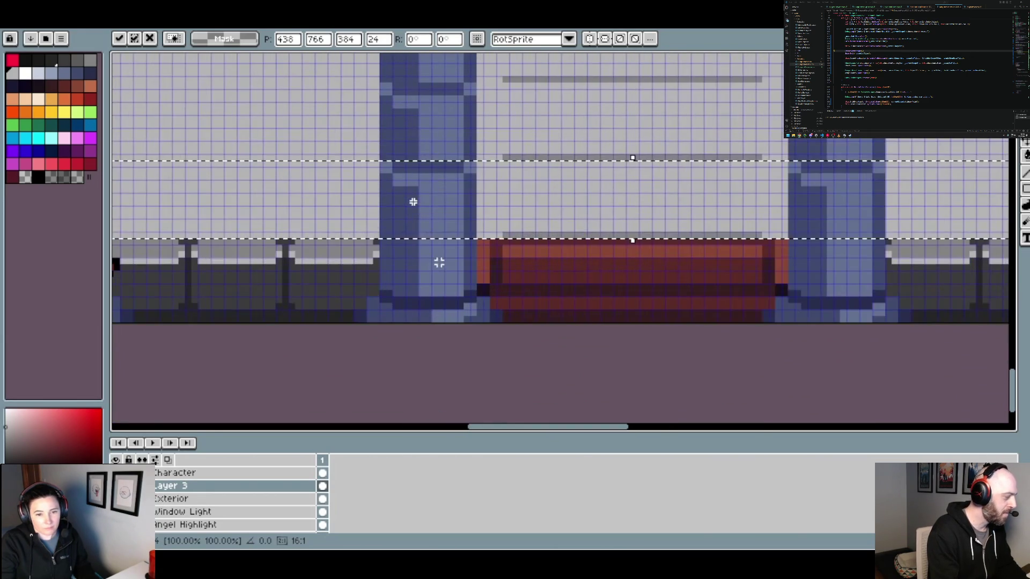
pyautogui.click(468, 246)
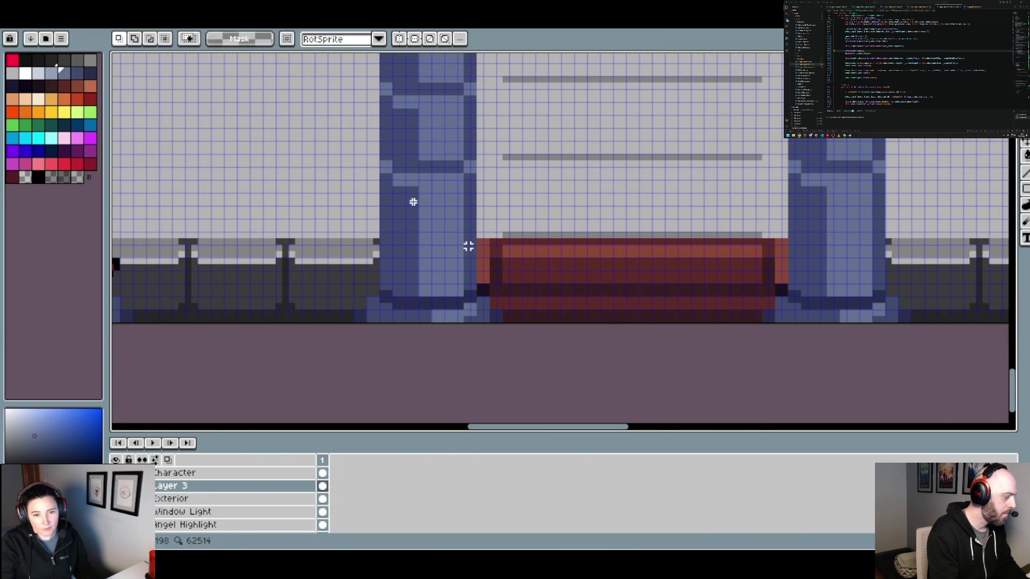
# With the Pencil, paint a darker blue row across the pillar beside the bench, then resample the lighter blue.
pyautogui.press('b')
pyautogui.scroll(1, 468, 246)
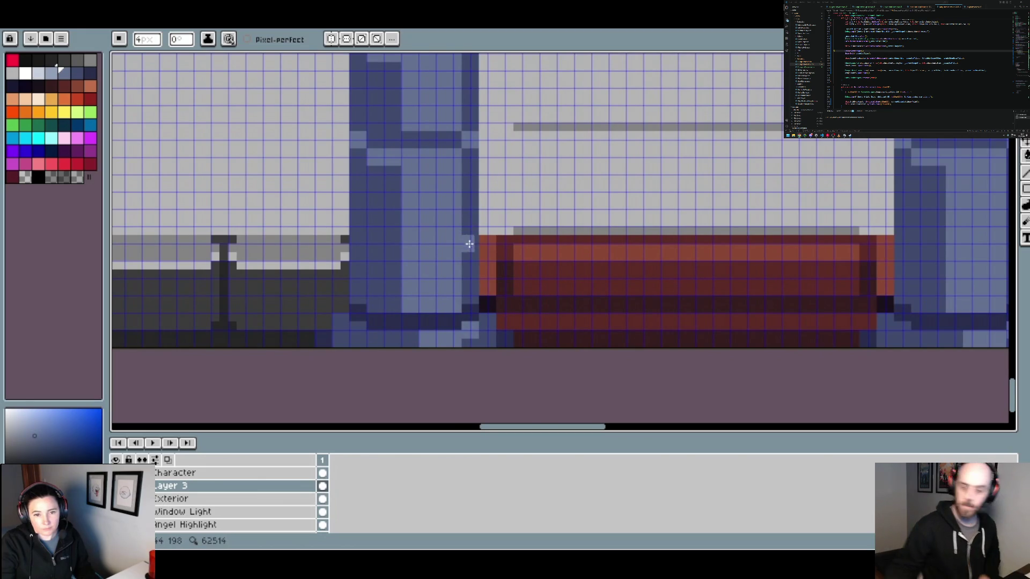
pyautogui.scroll(-2, 493, 256)
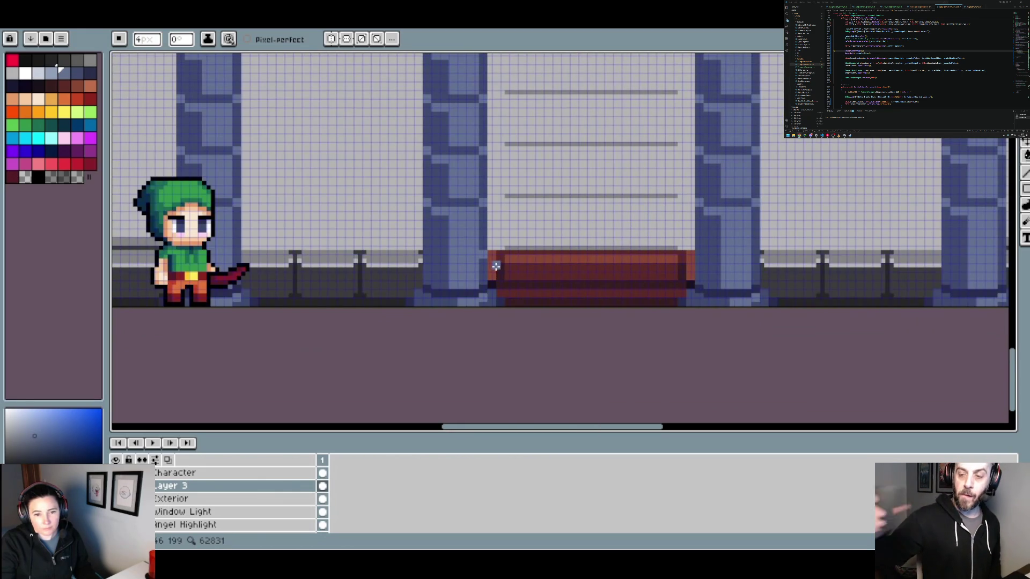
pyautogui.scroll(-2, 496, 269)
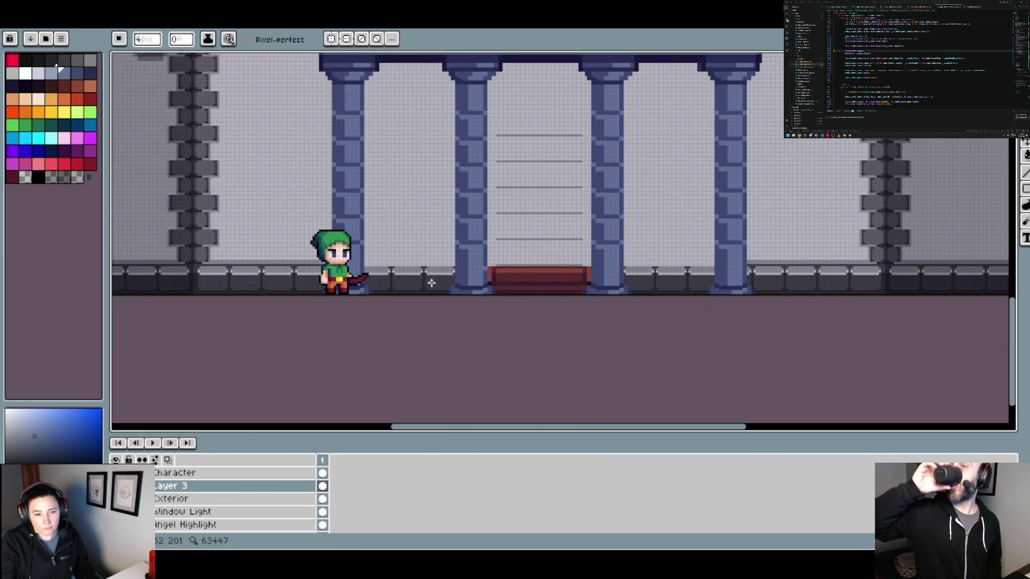
pyautogui.scroll(5, 451, 285)
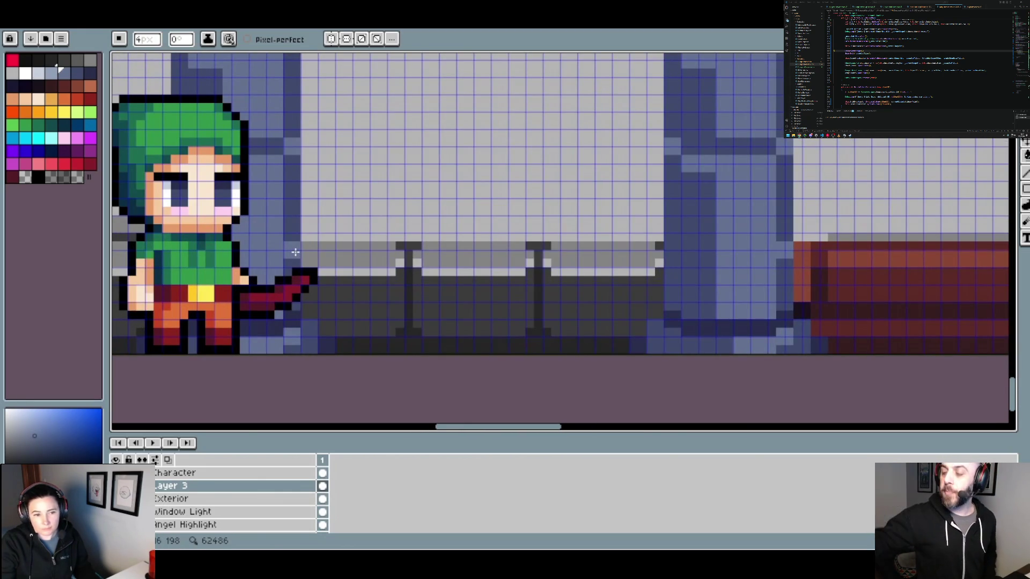
pyautogui.hscroll(5, 659, 237)
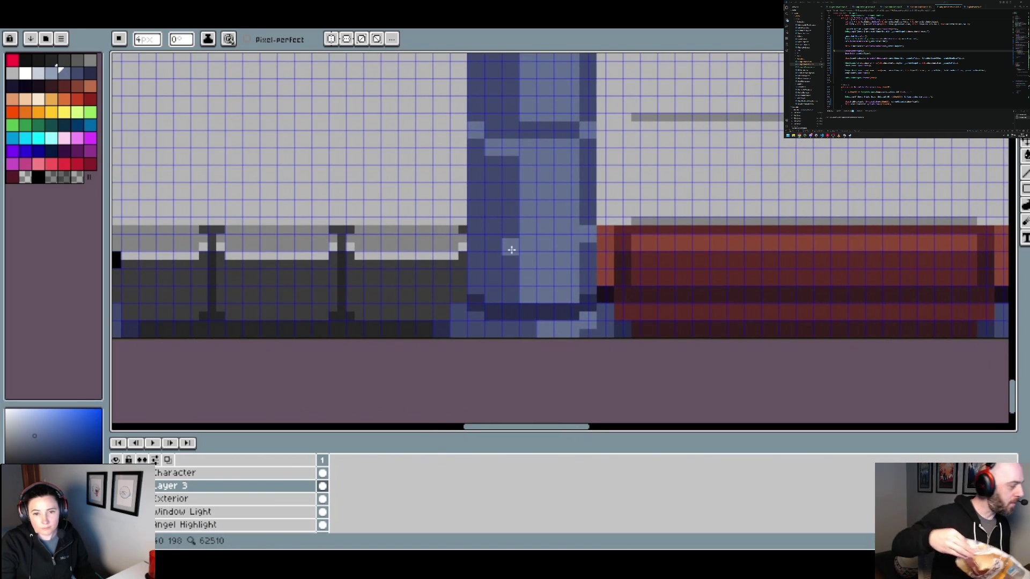
pyautogui.keyDown('alt'); pyautogui.click(506, 224); pyautogui.keyUp('alt')
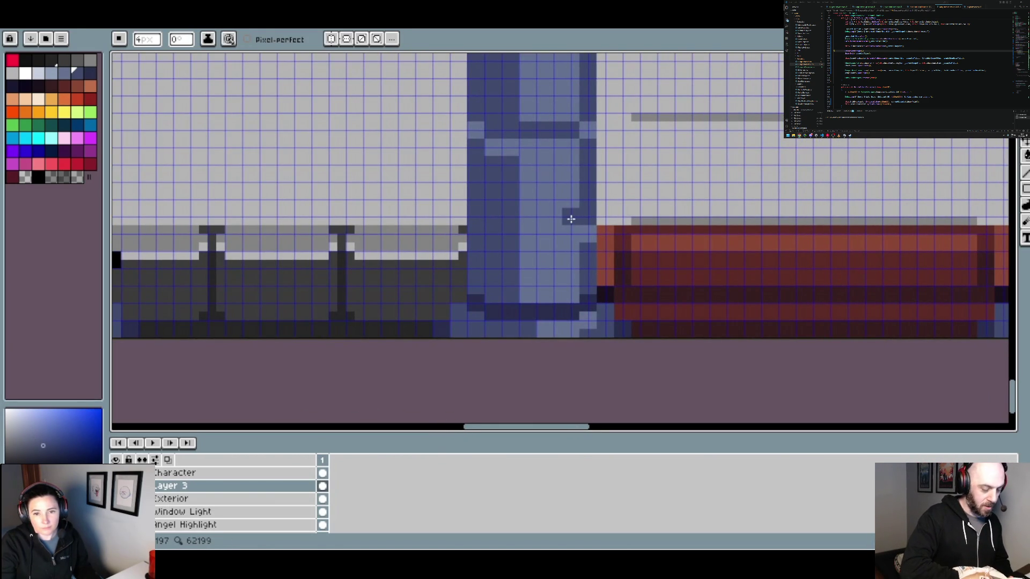
pyautogui.moveTo(571, 235); pyautogui.dragTo(526, 237)
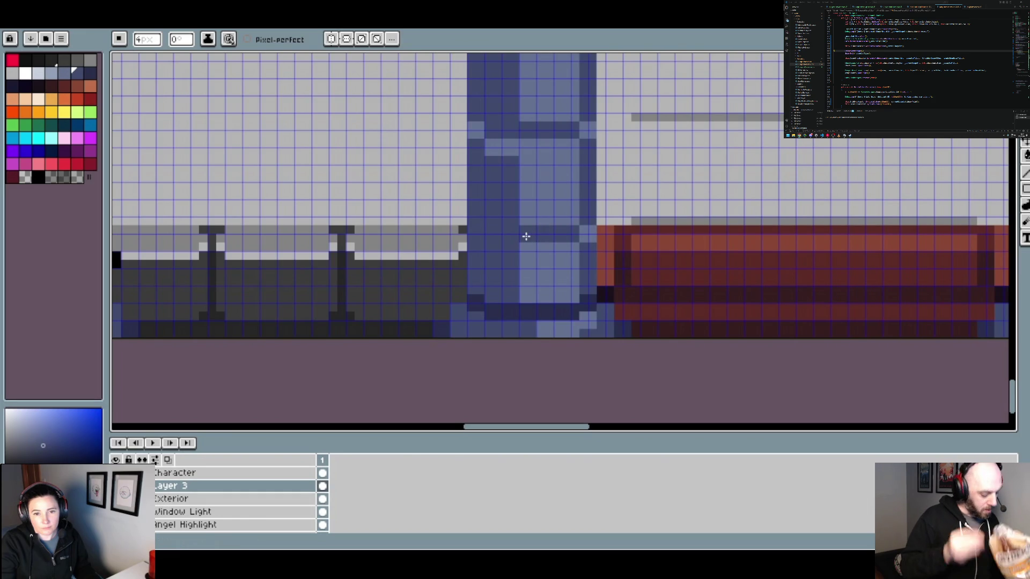
pyautogui.keyDown('alt'); pyautogui.click(510, 247); pyautogui.keyUp('alt')
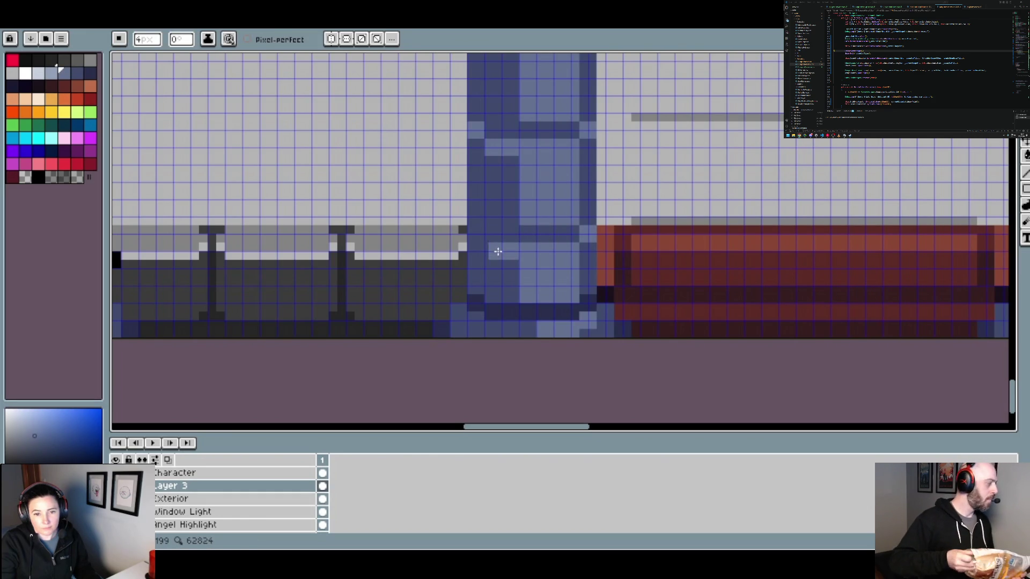
pyautogui.scroll(-5, 479, 238)
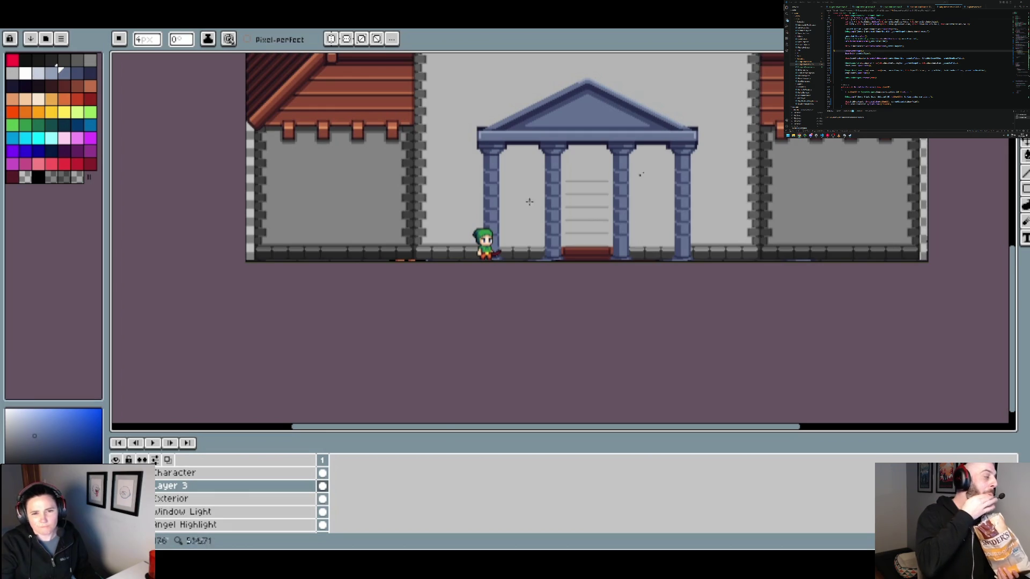
# Undo the Layer 3 changes so the arched red door and grey surround reappear.
pyautogui.scroll(2, 551, 241)
pyautogui.scroll(3, 448, 89)
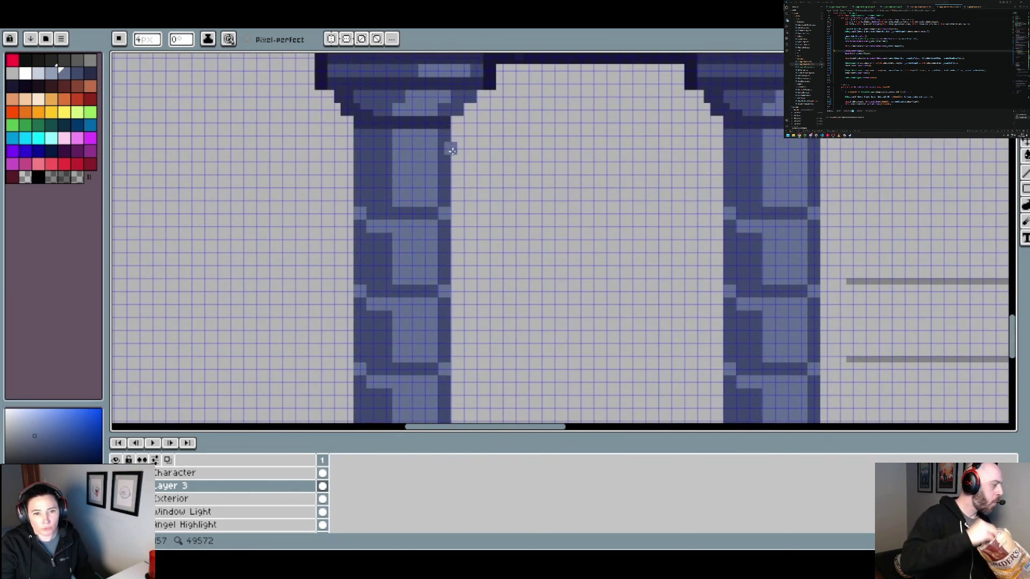
pyautogui.scroll(-5, 461, 172)
pyautogui.scroll(3, 471, 194)
pyautogui.scroll(-3, 471, 193)
pyautogui.press('ctrl')
pyautogui.scroll(3, 472, 194)
pyautogui.press('ctrl')
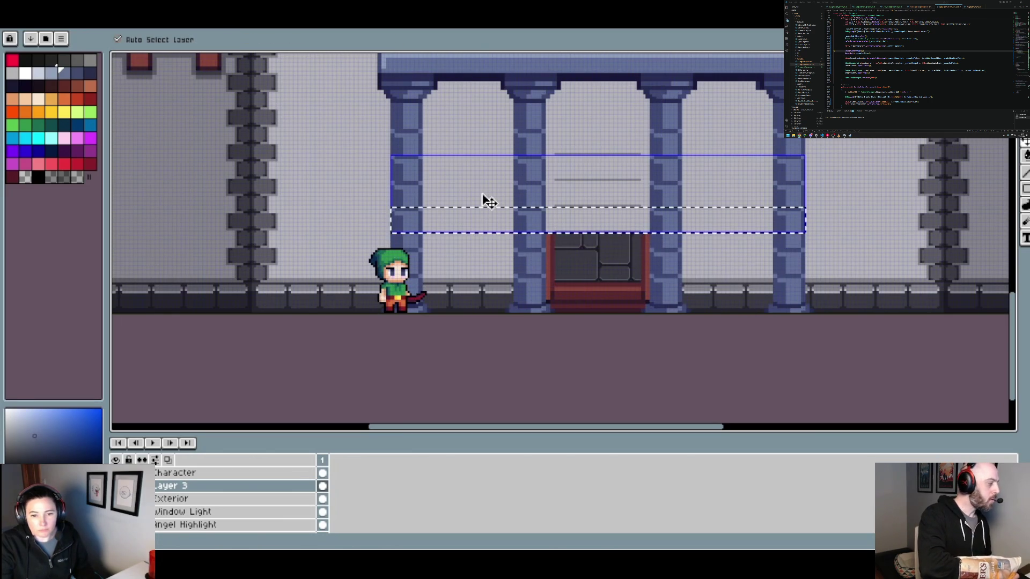
pyautogui.scroll(5, 480, 212)
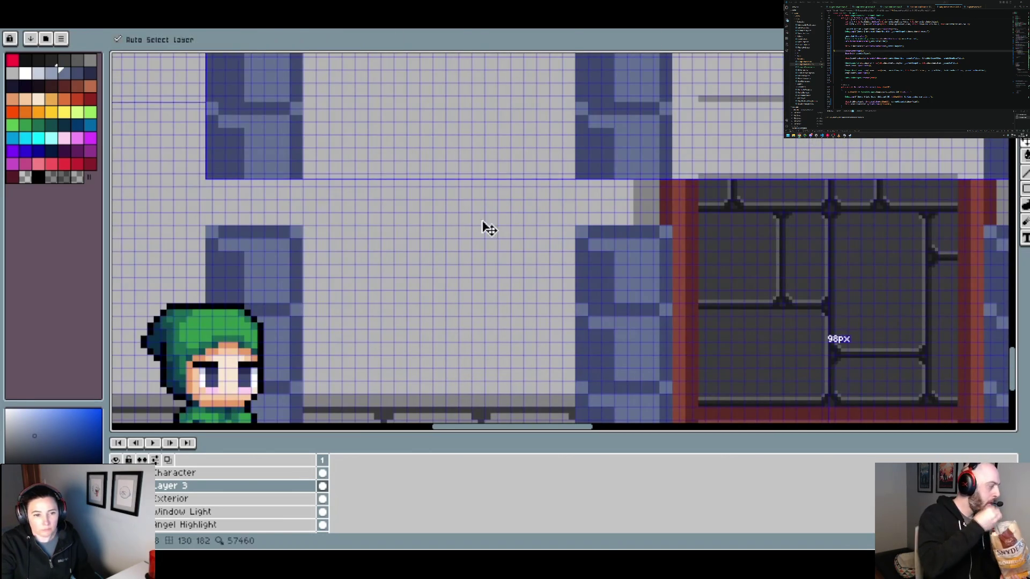
pyautogui.press('m')
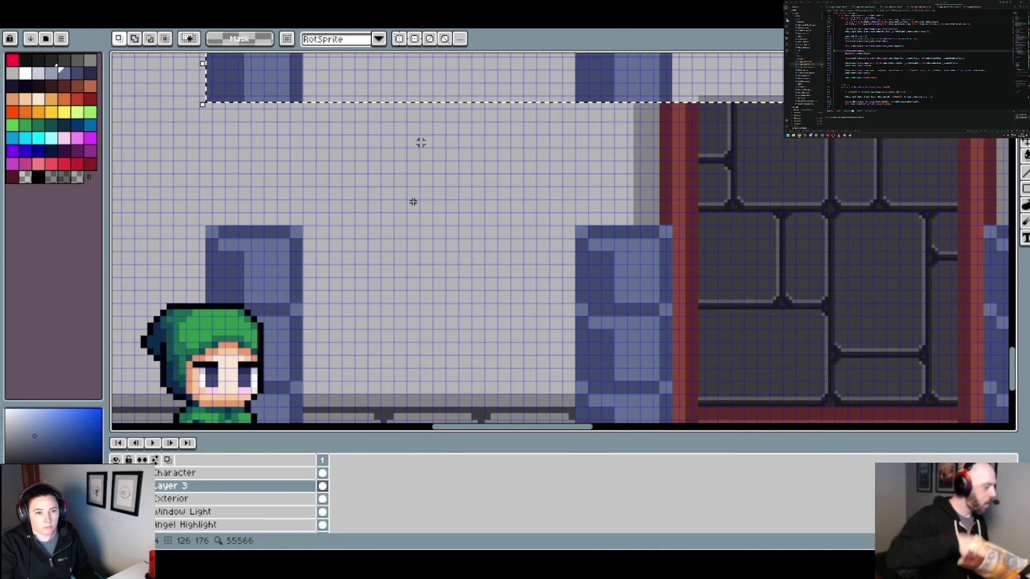
pyautogui.scroll(-3, 413, 202)
pyautogui.scroll(2, 413, 202)
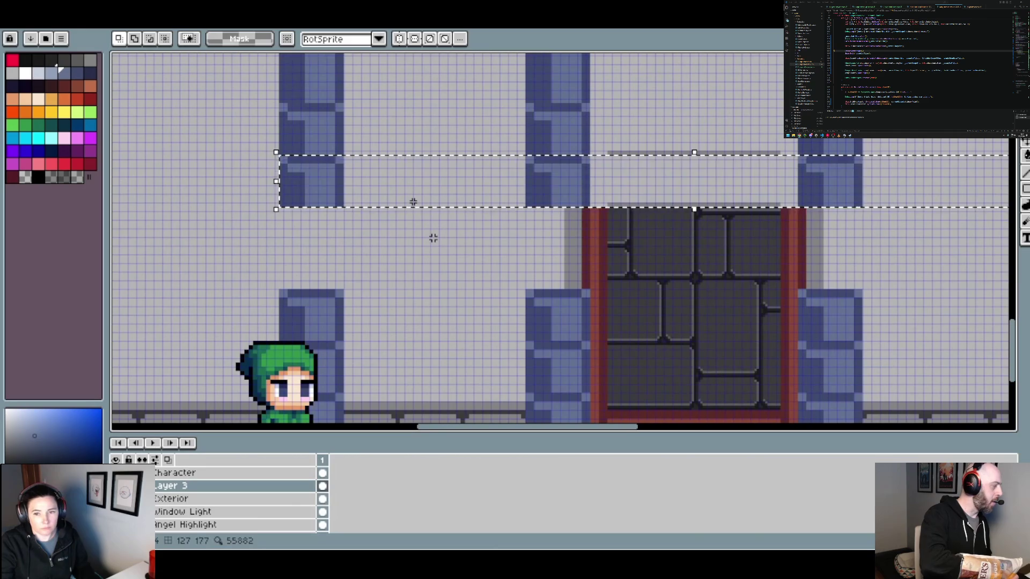
pyautogui.hotkey('ctrl', 'z')
pyautogui.hotkey('ctrl', 'z')
pyautogui.hotkey('ctrl', 'z')
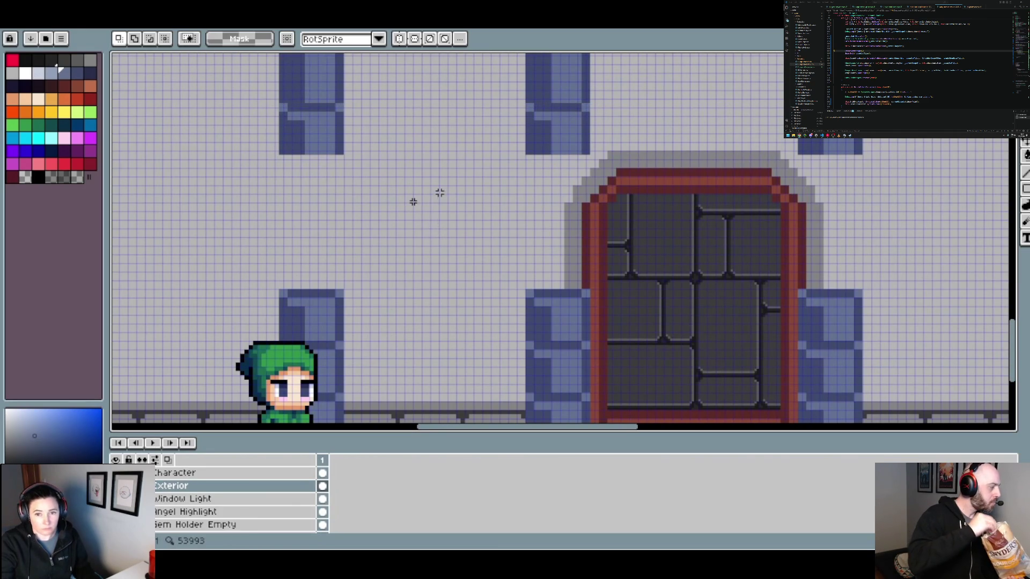
# Paste the copied wall-and-pillar band, align it with the pillars, and commit it.
pyautogui.scroll(2, 413, 202)
pyautogui.hotkey('ctrl', 'v')
pyautogui.moveTo(322, 231)
pyautogui.mouseDown()
pyautogui.moveTo(326, 310)
pyautogui.moveTo(317, 306)
pyautogui.moveTo(328, 214)
pyautogui.moveTo(325, 257)
pyautogui.moveTo(310, 226)
pyautogui.moveTo(325, 186)
pyautogui.moveTo(326, 266)
pyautogui.mouseUp()
pyautogui.scroll(1, 324, 257)
pyautogui.scroll(2, 366, 265)
pyautogui.moveTo(324, 350)
pyautogui.mouseDown()
pyautogui.moveTo(331, 212)
pyautogui.moveTo(324, 237)
pyautogui.mouseUp()
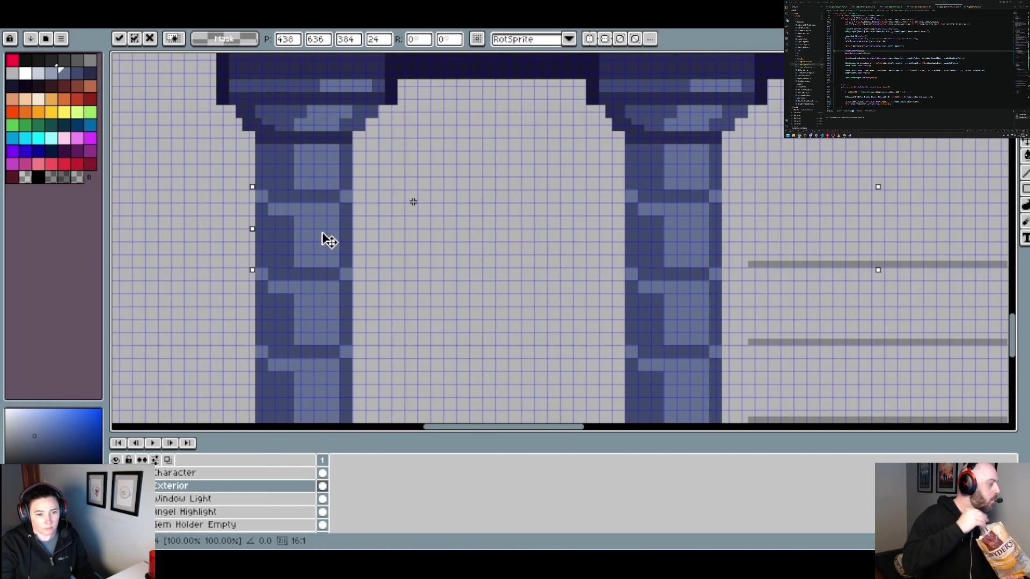
pyautogui.scroll(-2, 329, 232)
pyautogui.press('Return')
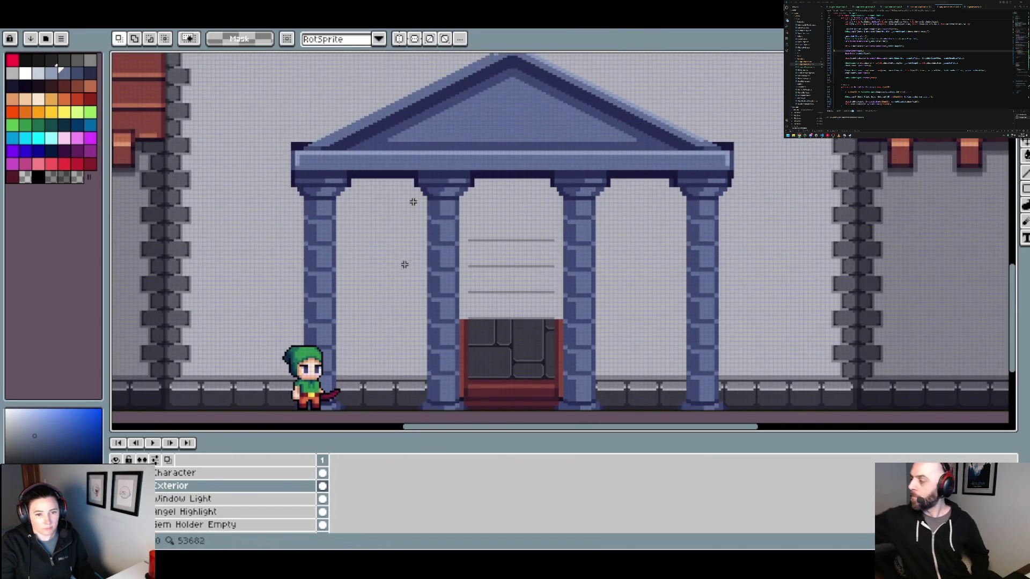
# Select the wall area above the door and paste stone texture into it.
pyautogui.scroll(-1, 397, 265)
pyautogui.scroll(1, 466, 267)
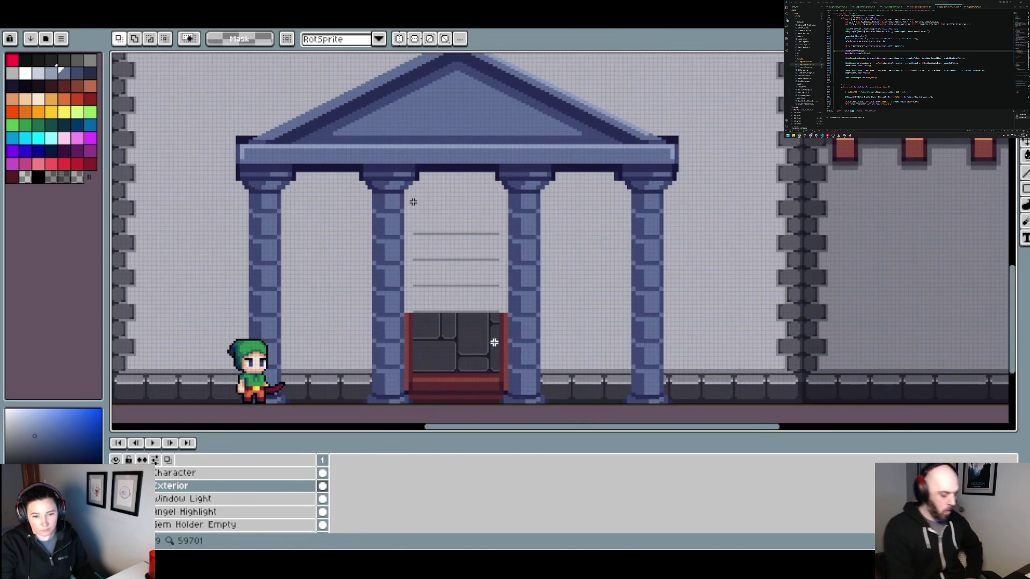
pyautogui.scroll(1, 504, 324)
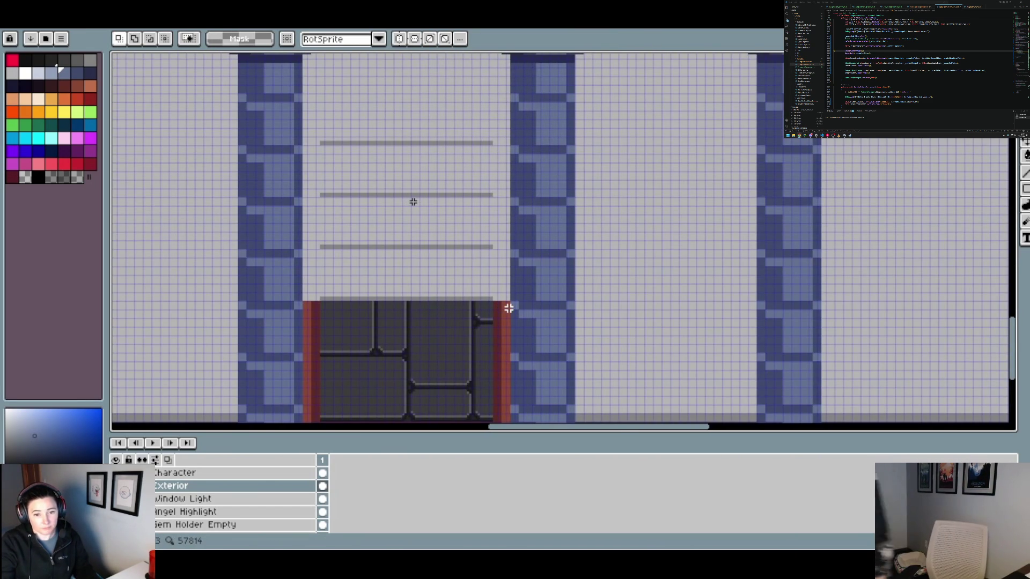
pyautogui.moveTo(505, 308)
pyautogui.mouseDown()
pyautogui.moveTo(333, 230)
pyautogui.moveTo(311, 195)
pyautogui.moveTo(303, 138)
pyautogui.mouseUp()
pyautogui.hotkey('ctrl', 'v')
# Pan and zoom to recentre the temple in the view.
pyautogui.scroll(-2, 427, 206)
pyautogui.scroll(-1, 438, 215)
pyautogui.scroll(1, 444, 221)
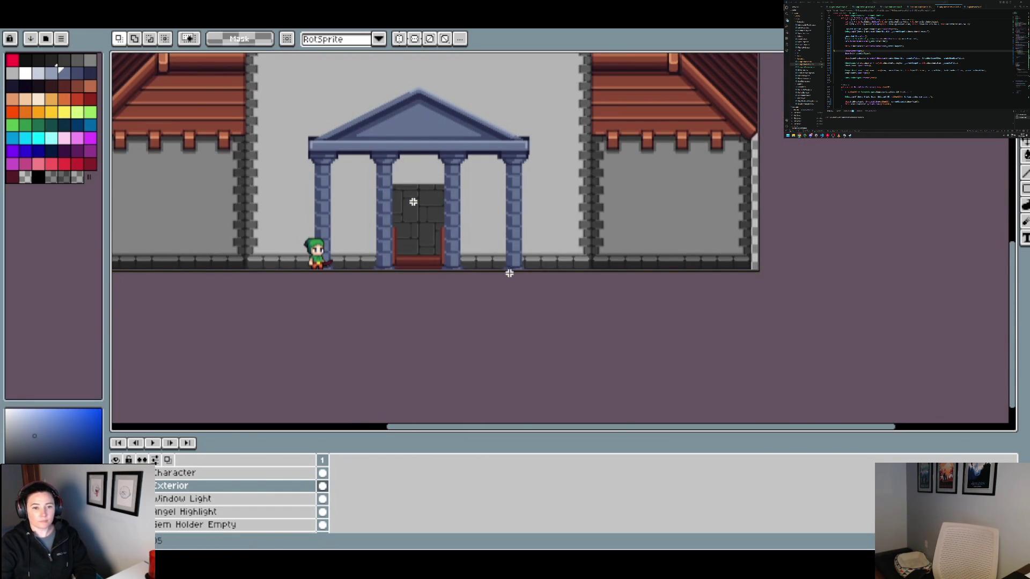
pyautogui.scroll(-1, 496, 266)
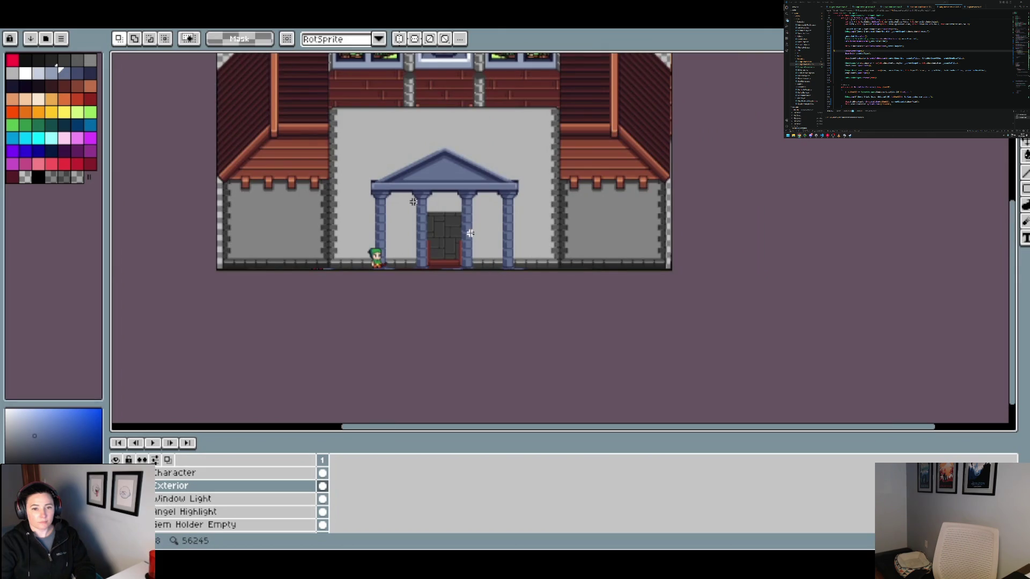
pyautogui.scroll(-1, 516, 242)
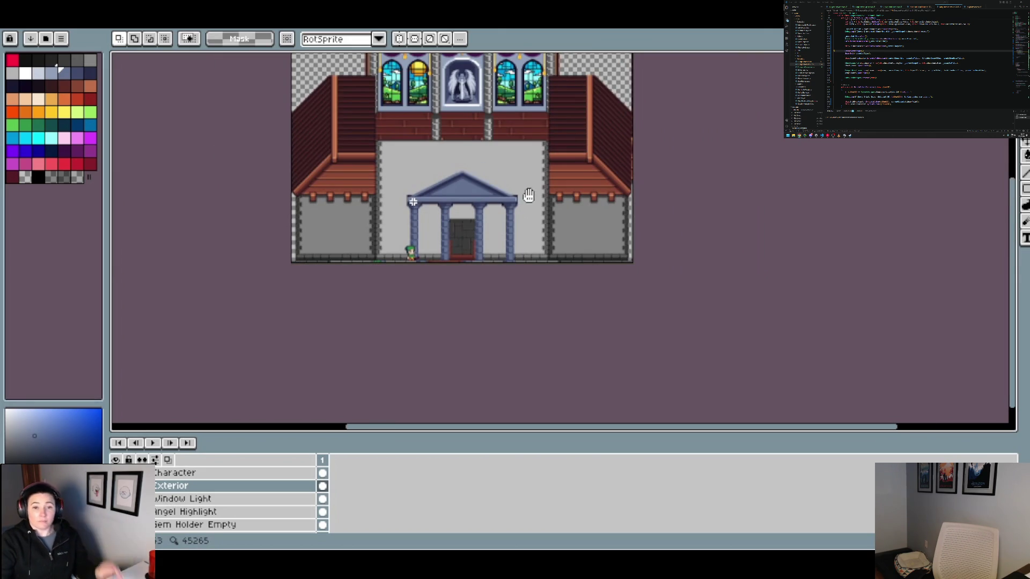
pyautogui.scroll(1, 528, 198)
pyautogui.scroll(2, 445, 307)
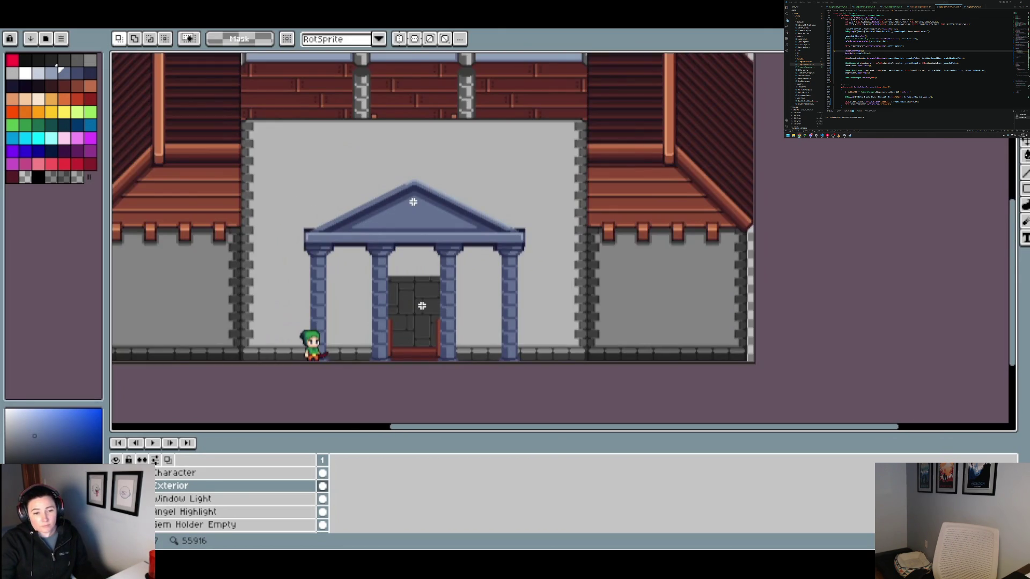
pyautogui.scroll(2, 427, 293)
pyautogui.scroll(-2, 435, 290)
pyautogui.moveTo(437, 289); pyautogui.dragTo(530, 256)
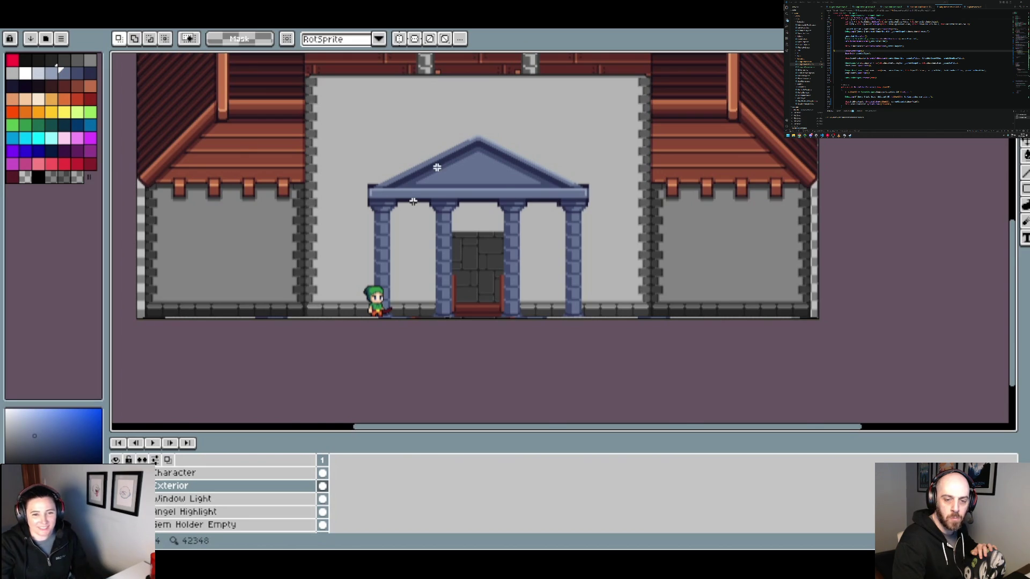
# Bring the whole temple into view, check the HallOfHeroes tab, and return to the portico sprite.
pyautogui.scroll(2, 436, 166)
pyautogui.hscroll(2, 640, 202)
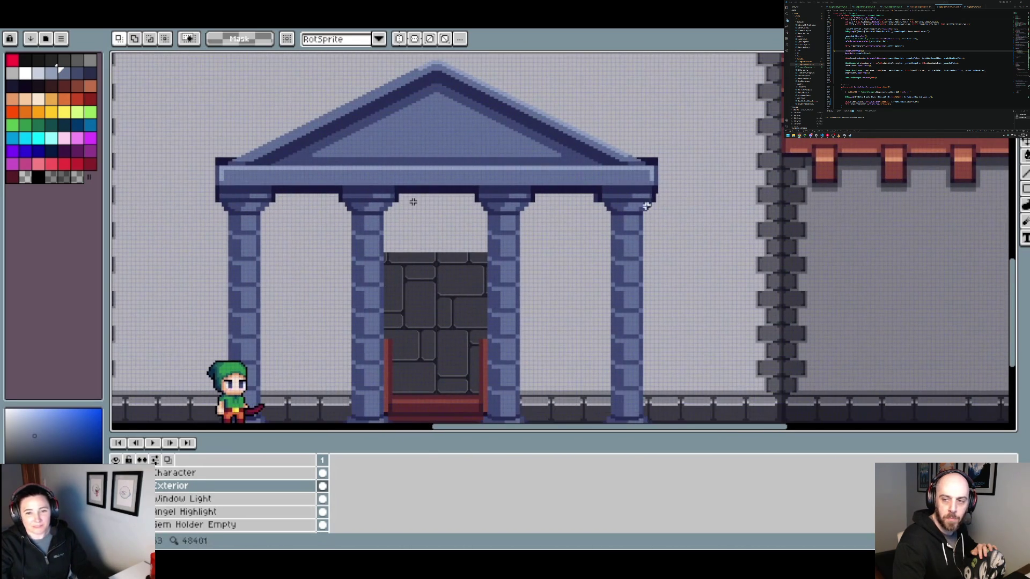
pyautogui.scroll(-2, 640, 202)
pyautogui.hscroll(2, 633, 242)
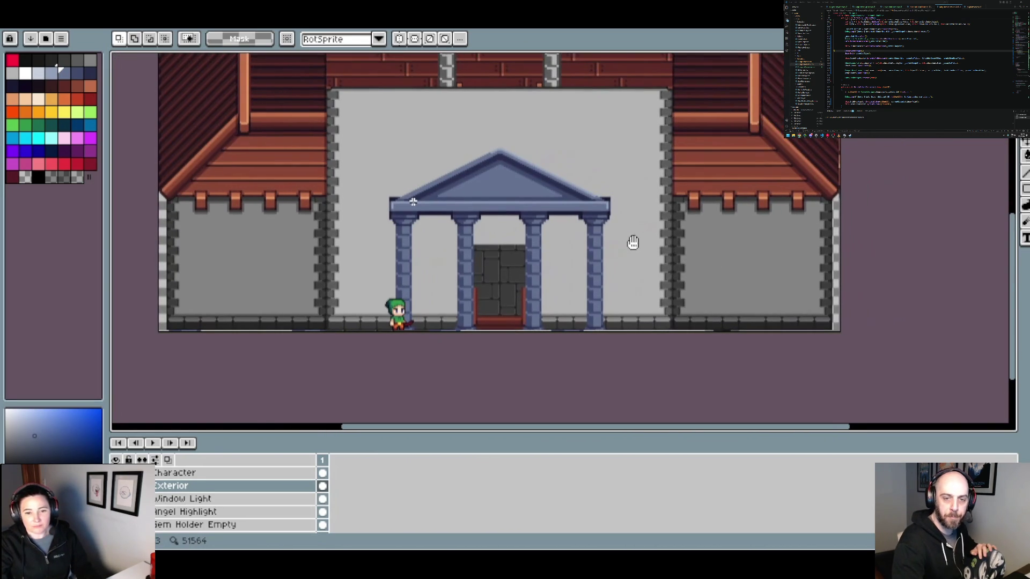
pyautogui.scroll(-1, 634, 244)
pyautogui.moveTo(644, 229); pyautogui.dragTo(590, 246)
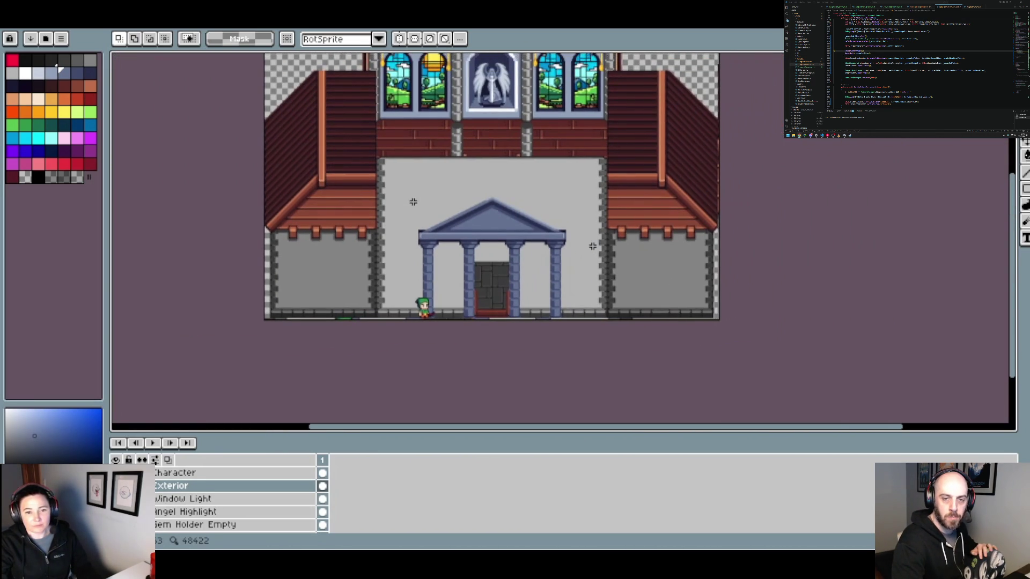
pyautogui.scroll(1, 582, 252)
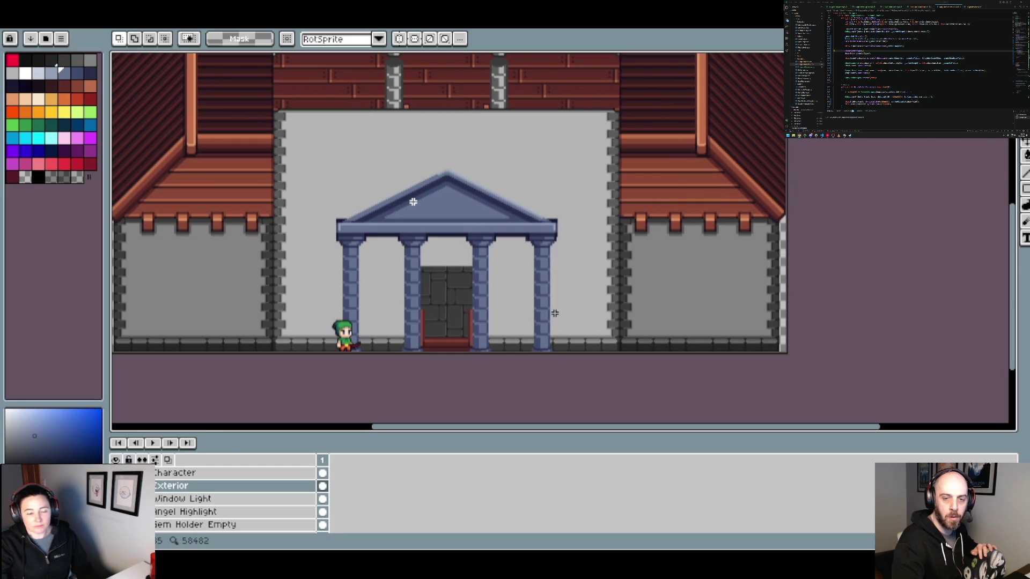
pyautogui.scroll(1, 496, 377)
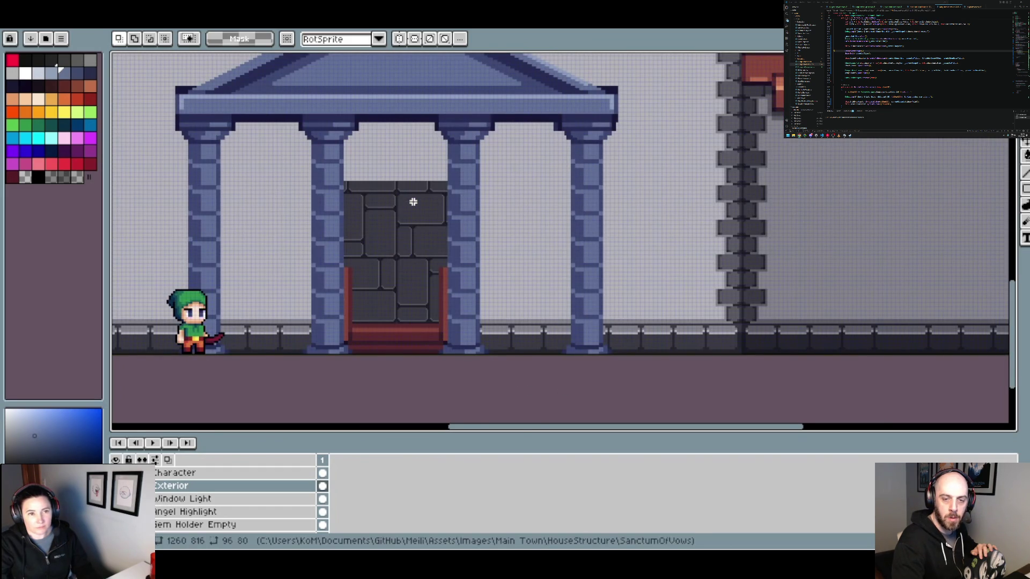
pyautogui.hotkey('ctrl', 'Tab')
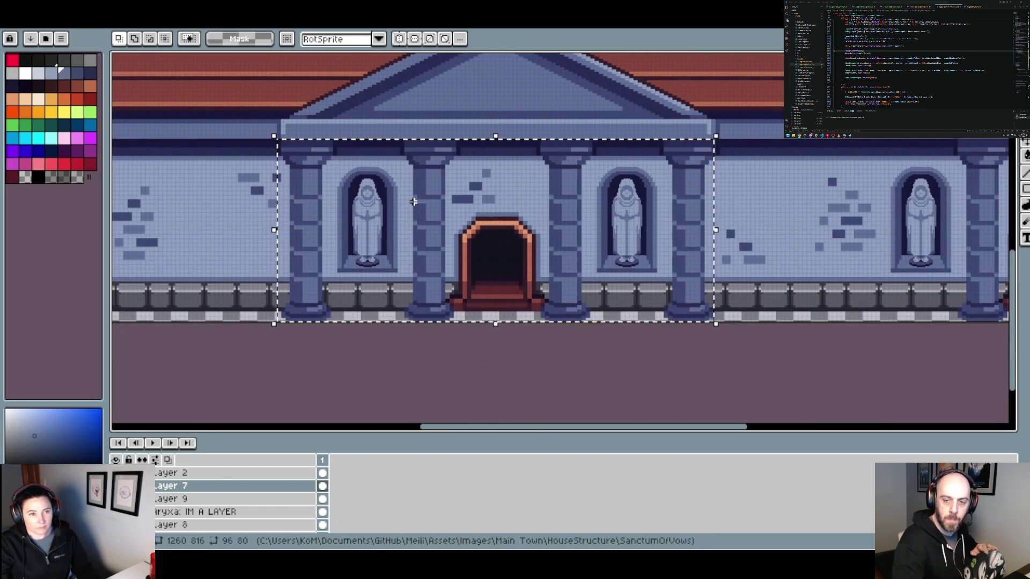
pyautogui.hotkey('ctrl', 'Tab')
pyautogui.scroll(-1, 360, 221)
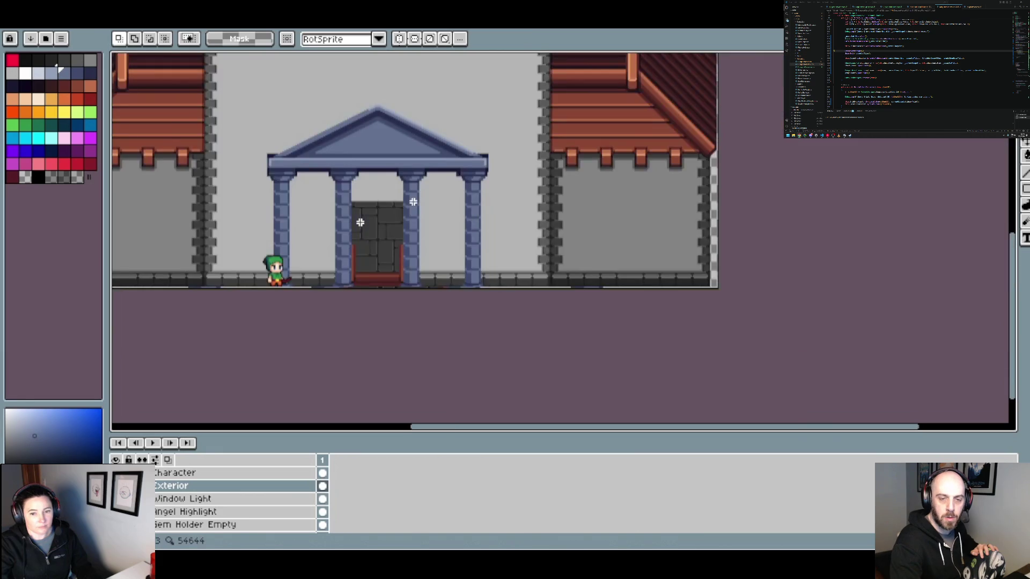
pyautogui.click(43, 11)
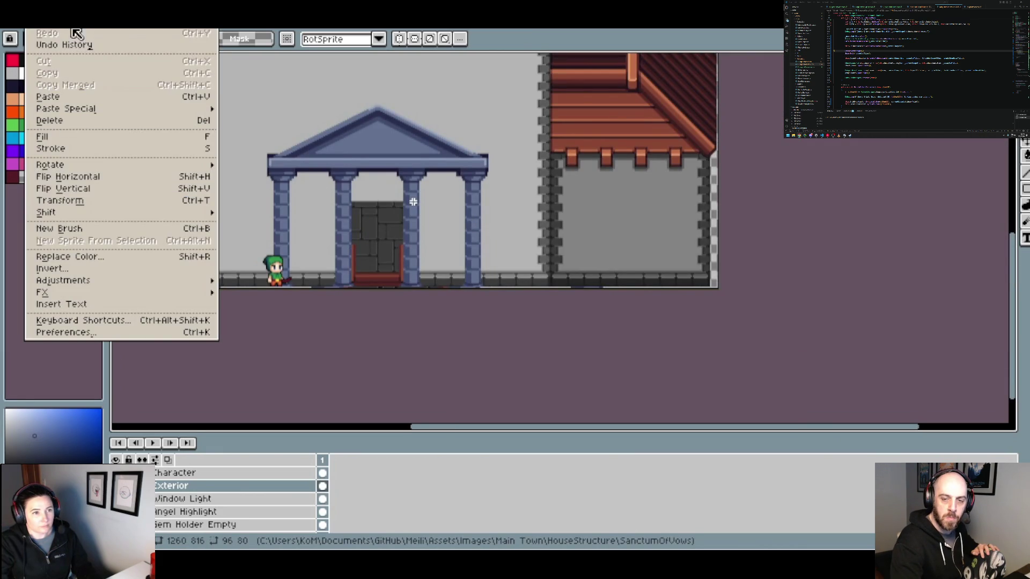
# Extend the canvas by 4 px at the bottom using Canvas Size.
pyautogui.moveTo(72, 11)
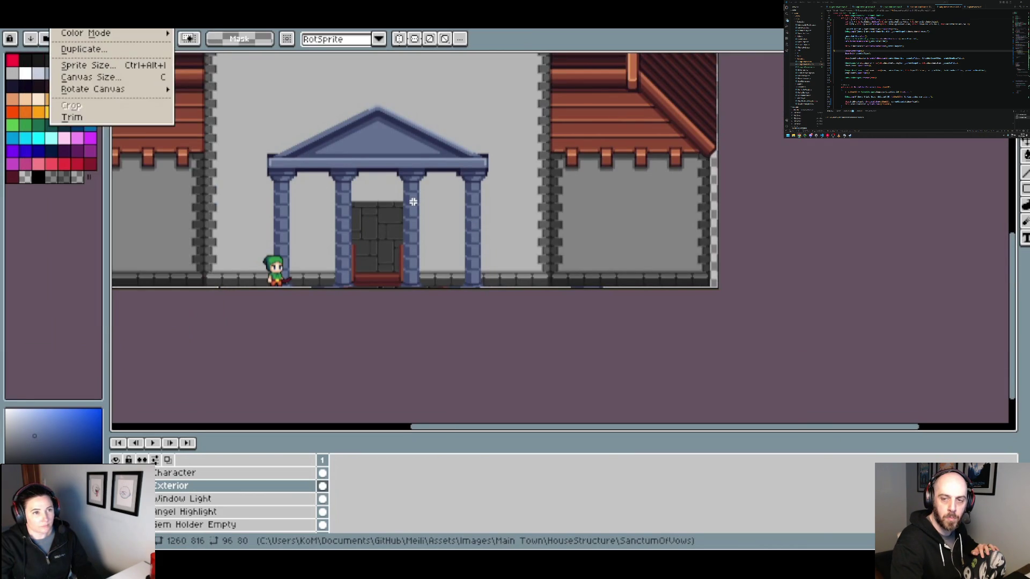
pyautogui.click(94, 90)
pyautogui.click(981, 192)
pyautogui.write('4')
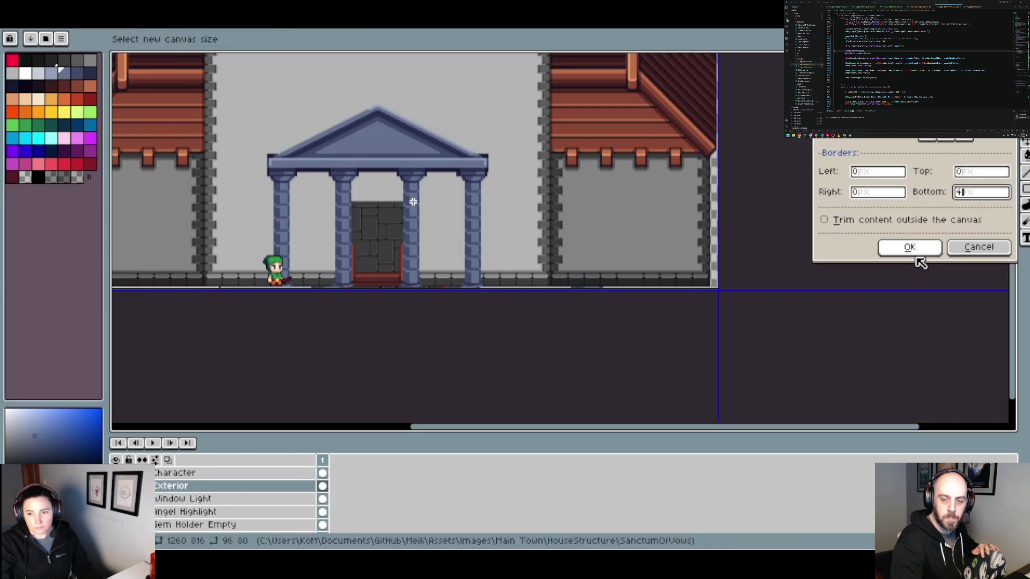
pyautogui.click(910, 247)
# Select the checkered floor strip in the facade file and paste it into the portico sprite.
pyautogui.scroll(3, 361, 299)
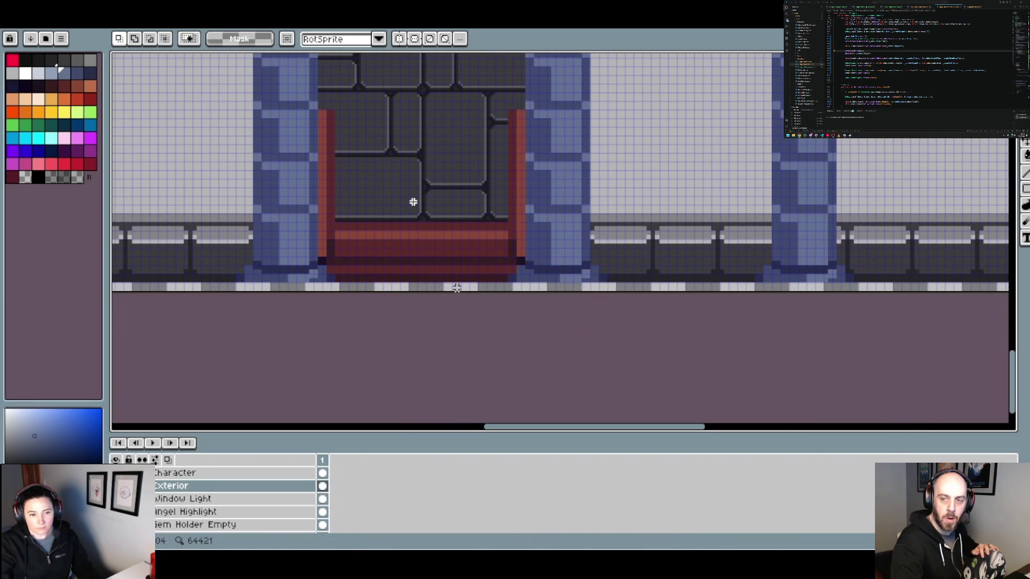
pyautogui.click(231, 13)
pyautogui.click(413, 201)
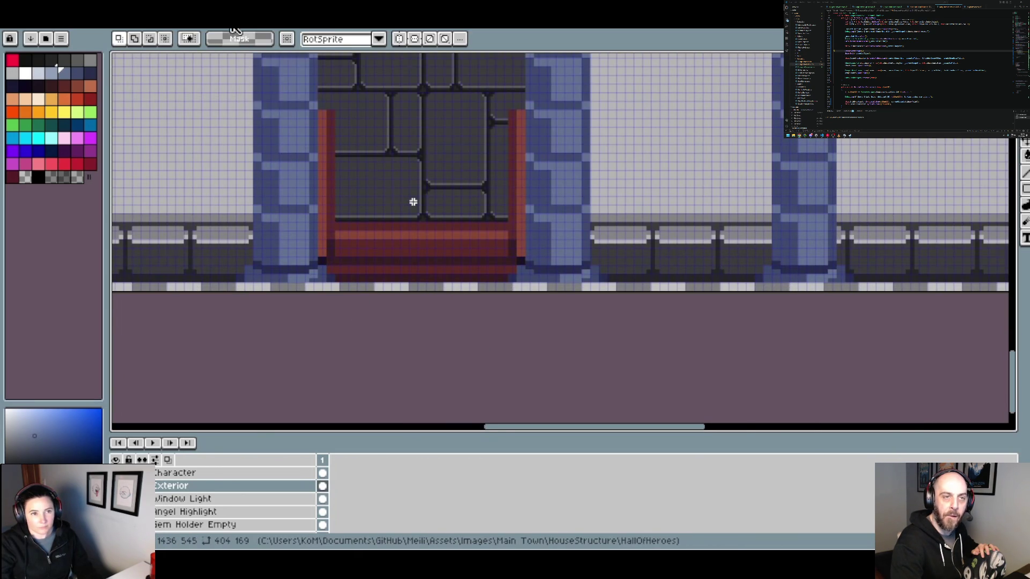
pyautogui.scroll(-3, 324, 345)
pyautogui.scroll(4, 324, 322)
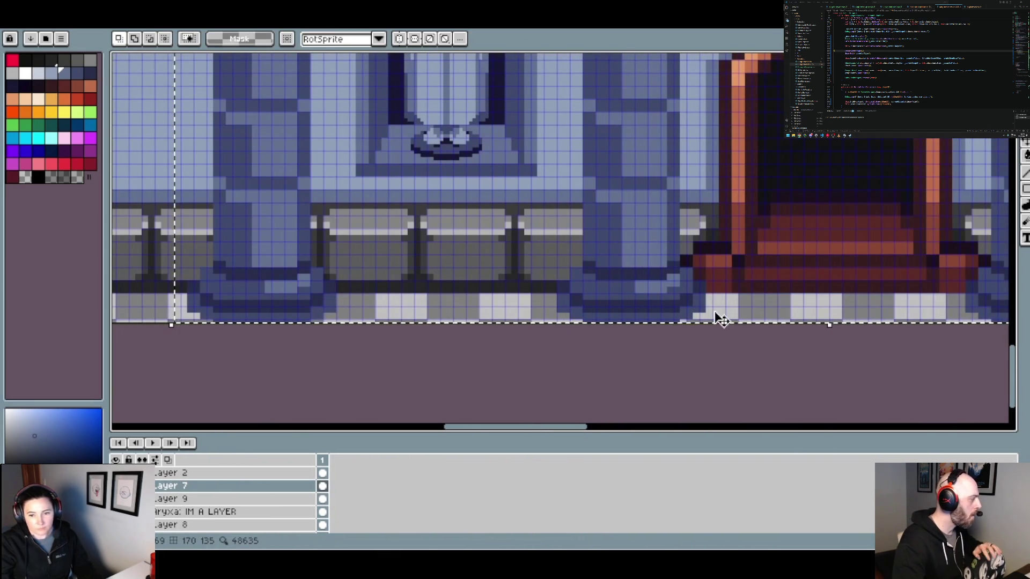
pyautogui.scroll(1, 711, 318)
pyautogui.moveTo(686, 288); pyautogui.dragTo(698, 324)
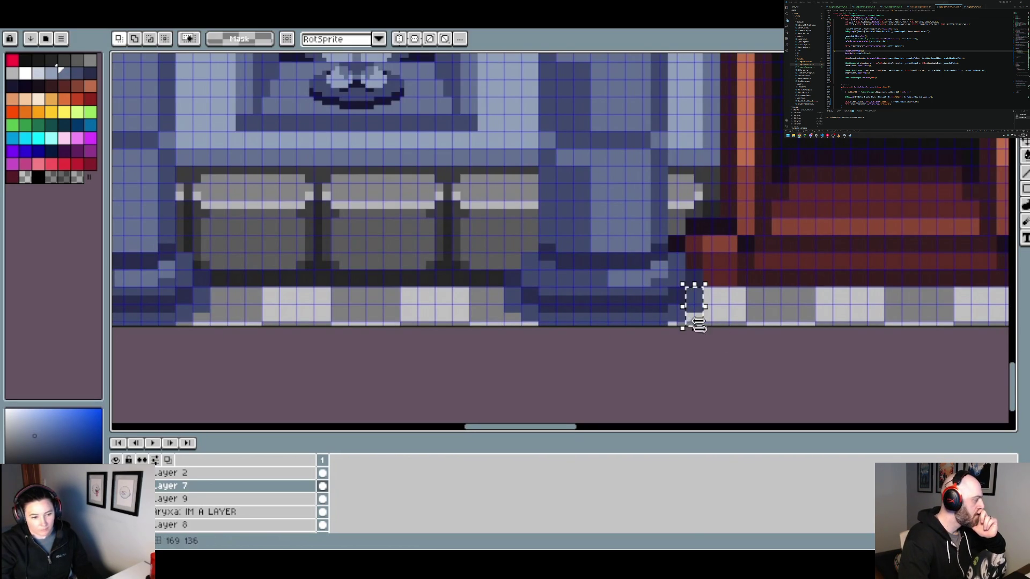
pyautogui.scroll(1, 726, 333)
pyautogui.click(722, 334)
pyautogui.scroll(-1, 204, 292)
pyautogui.moveTo(190, 286)
pyautogui.mouseDown()
pyautogui.moveTo(398, 356)
pyautogui.moveTo(807, 386)
pyautogui.moveTo(1004, 368)
pyautogui.moveTo(782, 409)
pyautogui.moveTo(635, 402)
pyautogui.mouseUp()
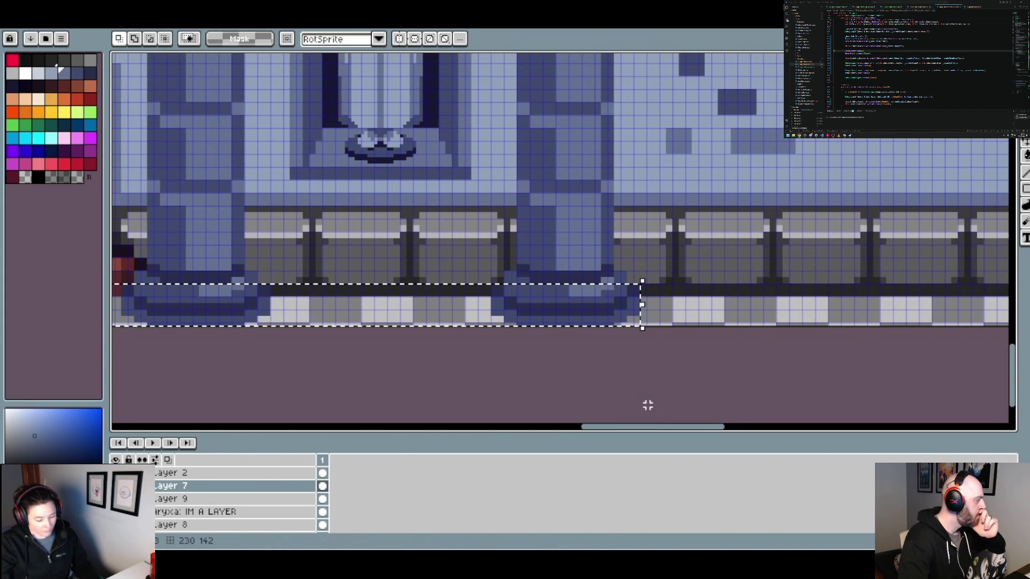
pyautogui.hotkey('ctrl', 'Tab')
pyautogui.hotkey('ctrl', 'v')
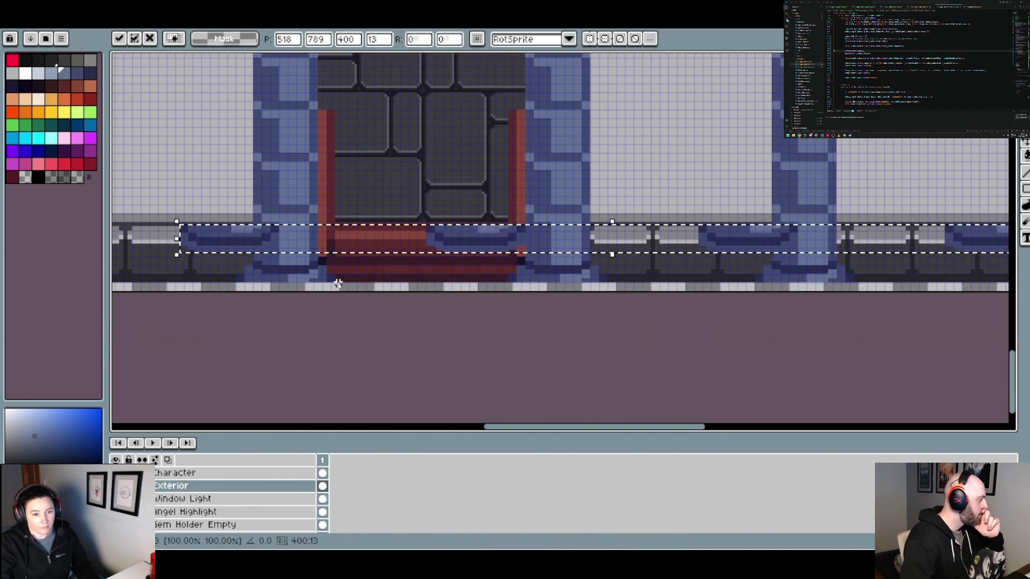
# Add another 4 px of canvas at the bottom and drag the pasted floor strip down.
pyautogui.hscroll(-5, 338, 283)
pyautogui.moveTo(581, 276)
pyautogui.mouseDown()
pyautogui.moveTo(384, 339)
pyautogui.moveTo(395, 329)
pyautogui.mouseUp()
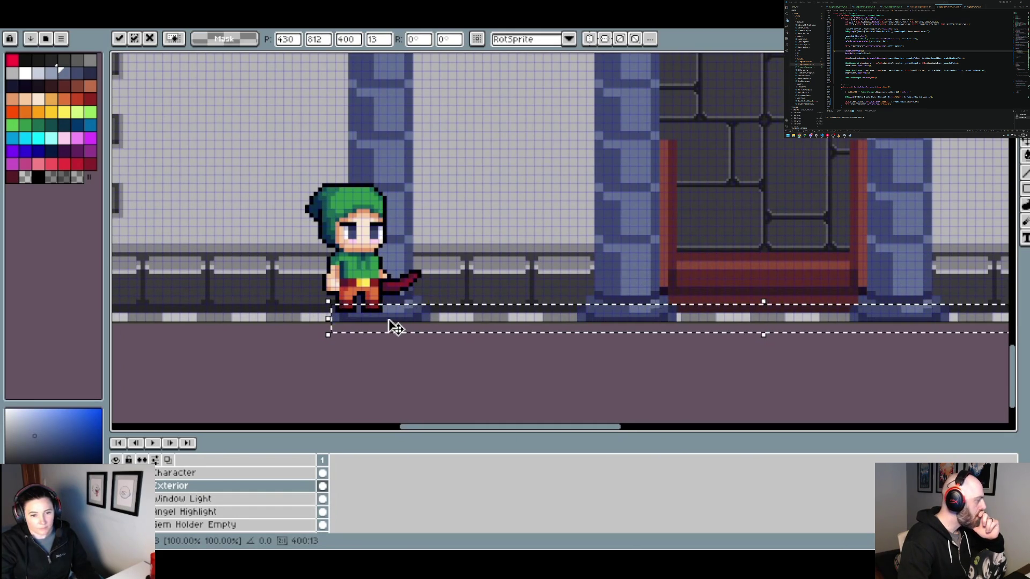
pyautogui.hotkey('alt', 'e')
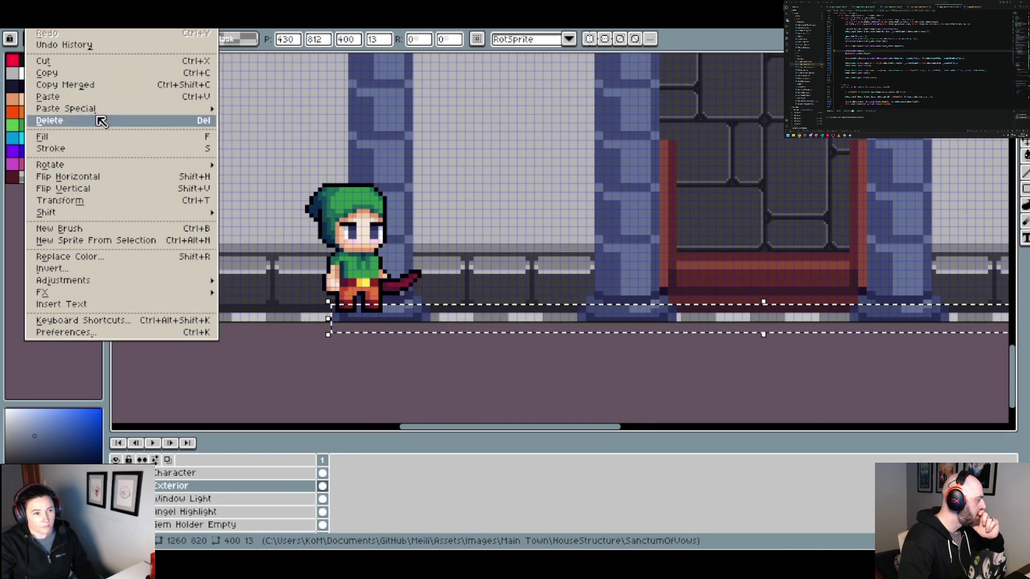
pyautogui.press('Right')
pyautogui.click(86, 76)
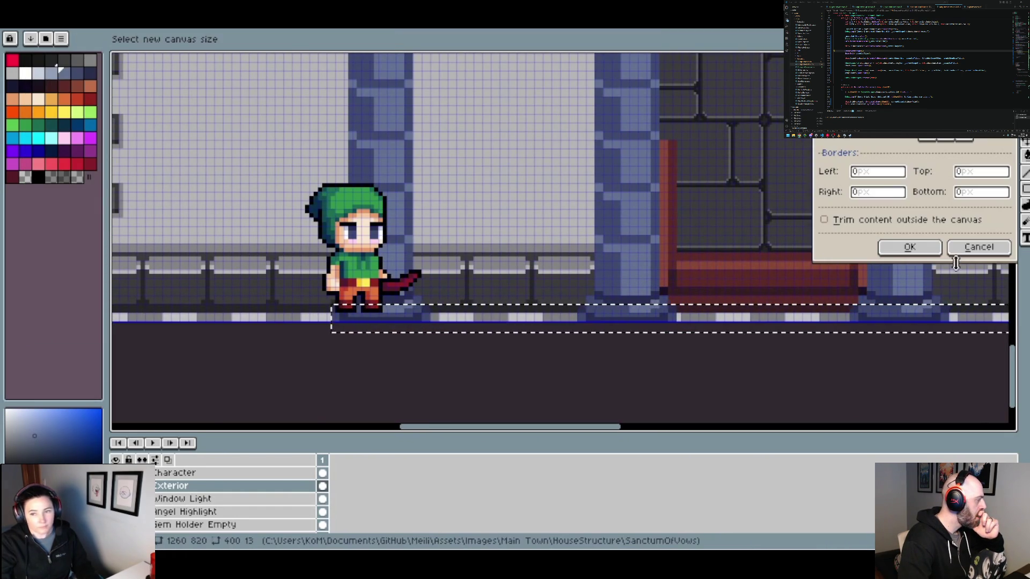
pyautogui.click(970, 192)
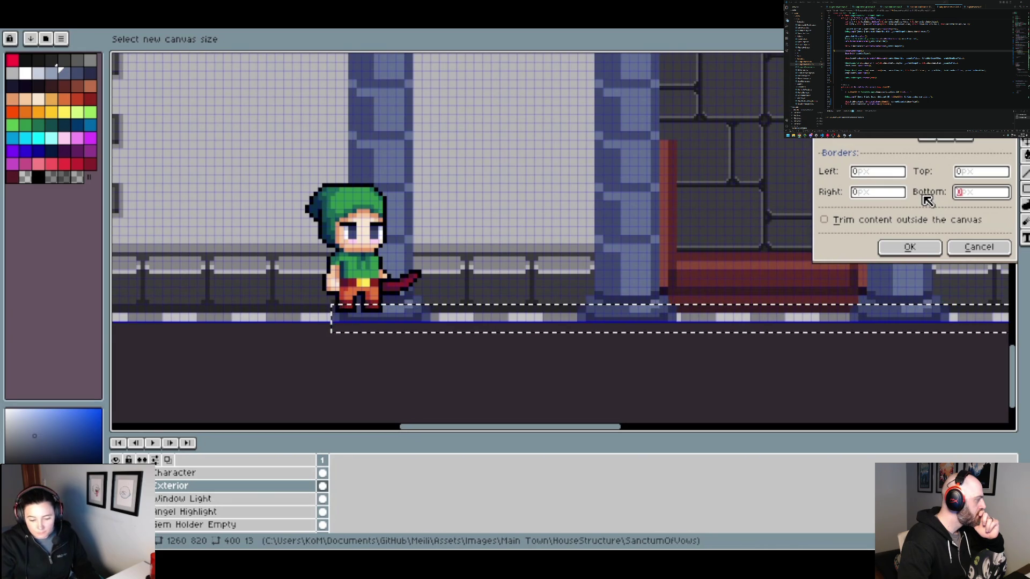
pyautogui.write('4')
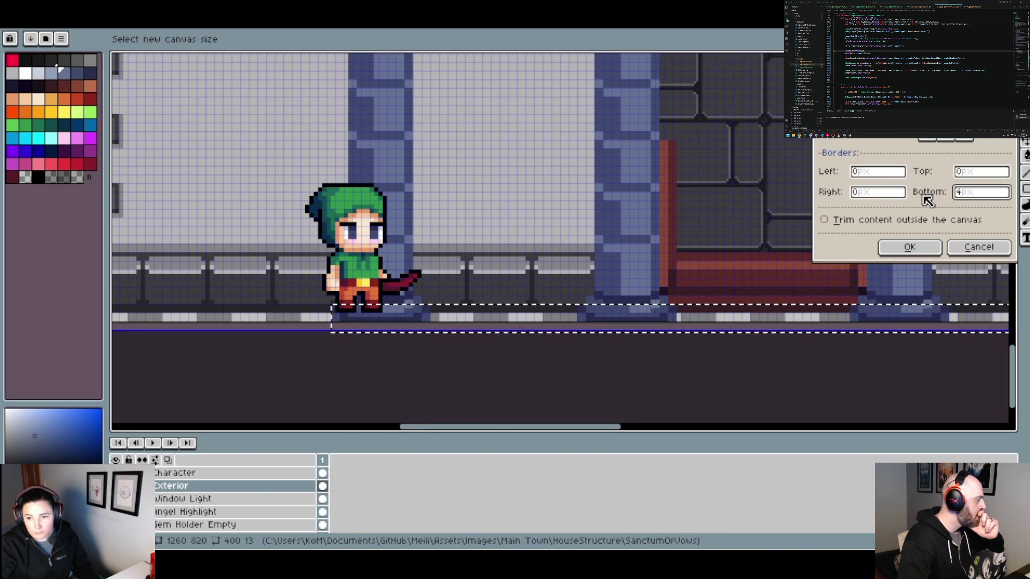
pyautogui.press('Return')
pyautogui.moveTo(393, 331)
pyautogui.mouseDown()
pyautogui.moveTo(567, 248)
pyautogui.moveTo(570, 256)
pyautogui.moveTo(392, 334)
pyautogui.mouseUp()
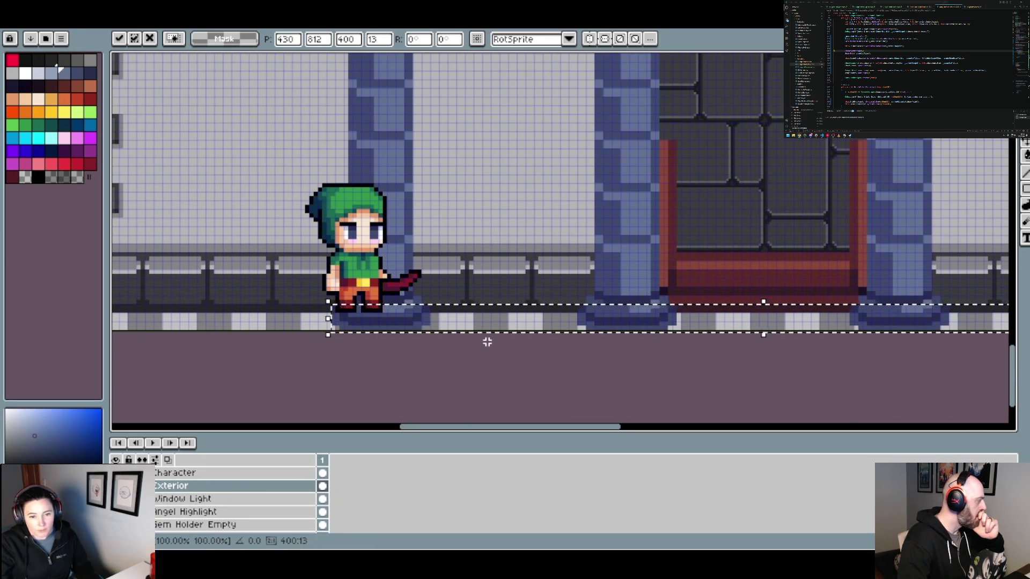
pyautogui.scroll(2, 444, 338)
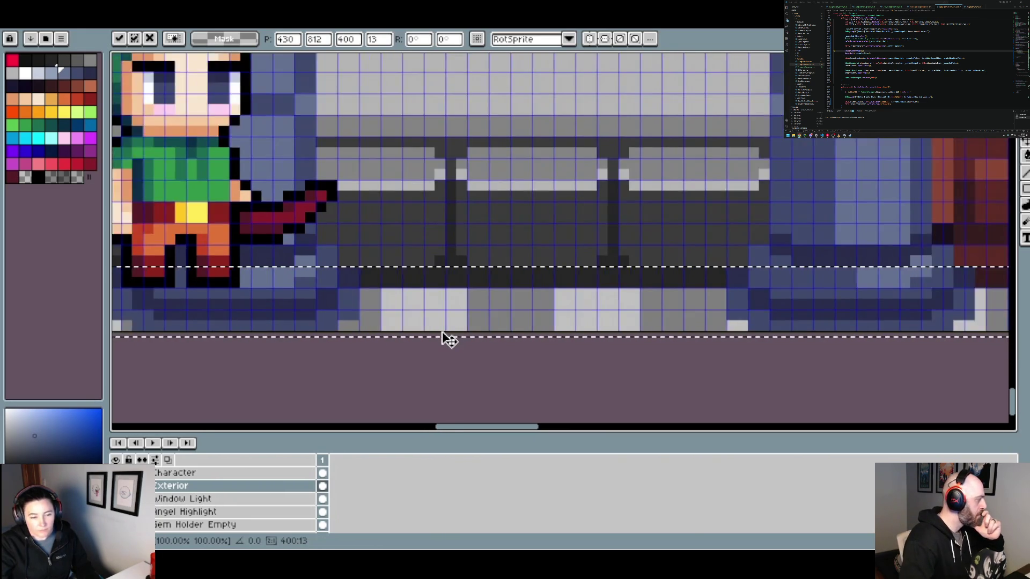
pyautogui.scroll(-1, 449, 340)
# Extend the canvas 1 more px at the bottom.
pyautogui.click(34, 23)
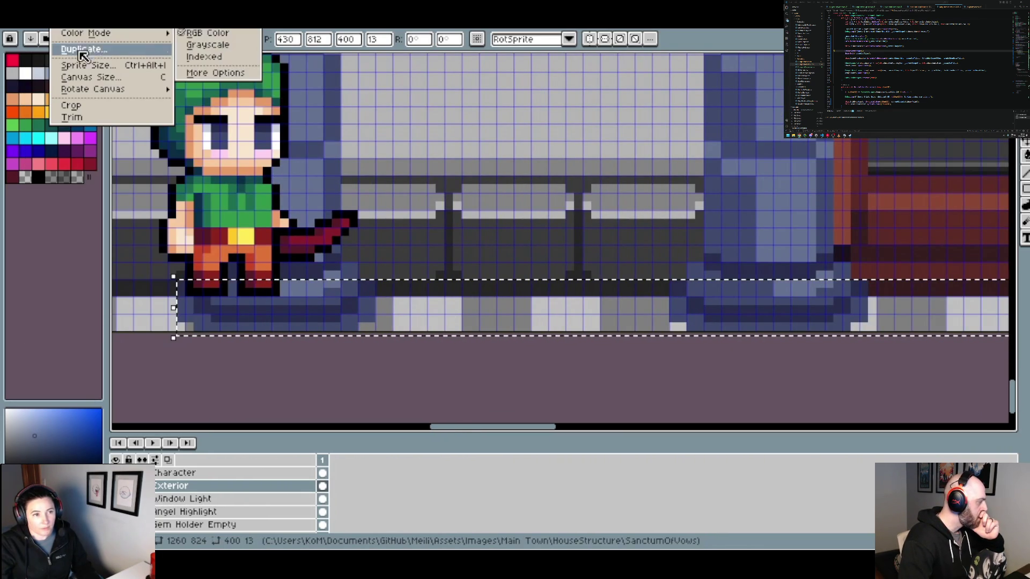
pyautogui.click(88, 77)
pyautogui.click(978, 193)
pyautogui.write('1')
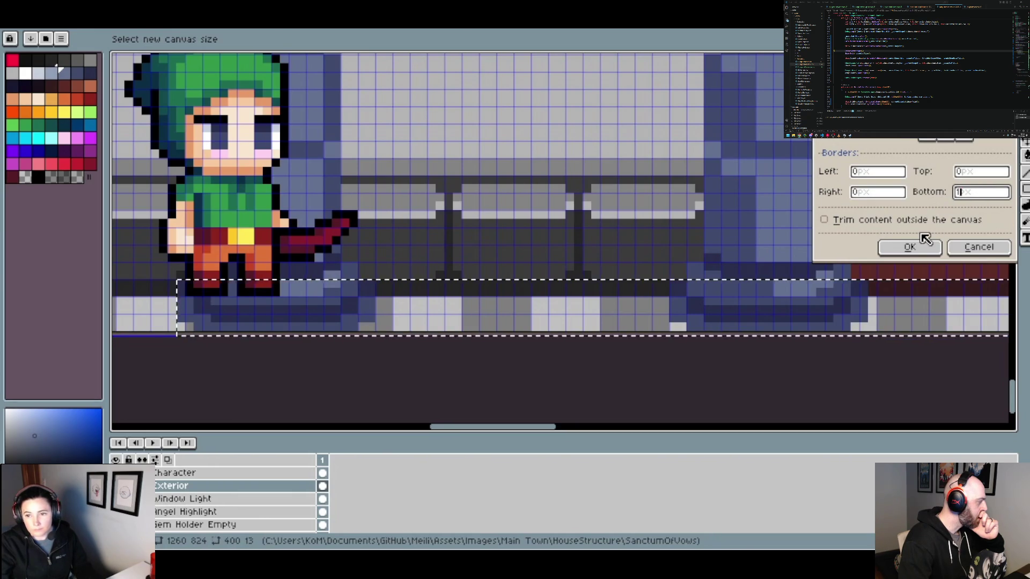
pyautogui.click(918, 245)
# Seat the floor strip flush with the bottom edge and commit it.
pyautogui.scroll(-1, 793, 269)
pyautogui.moveTo(495, 315)
pyautogui.mouseDown()
pyautogui.moveTo(482, 261)
pyautogui.moveTo(574, 294)
pyautogui.moveTo(472, 302)
pyautogui.moveTo(484, 298)
pyautogui.mouseUp()
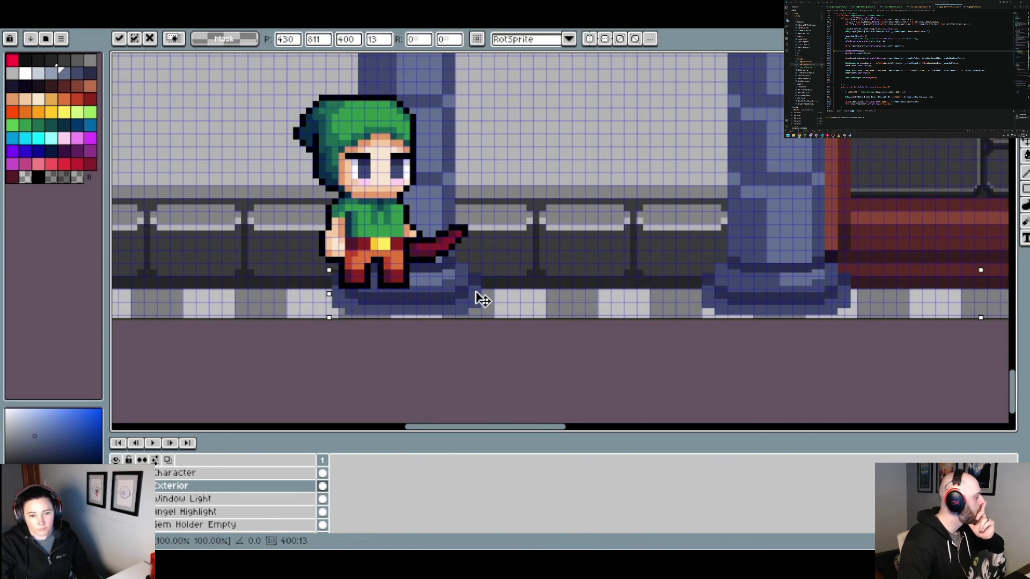
pyautogui.scroll(-2, 488, 300)
pyautogui.click(582, 324)
pyautogui.scroll(-2, 644, 317)
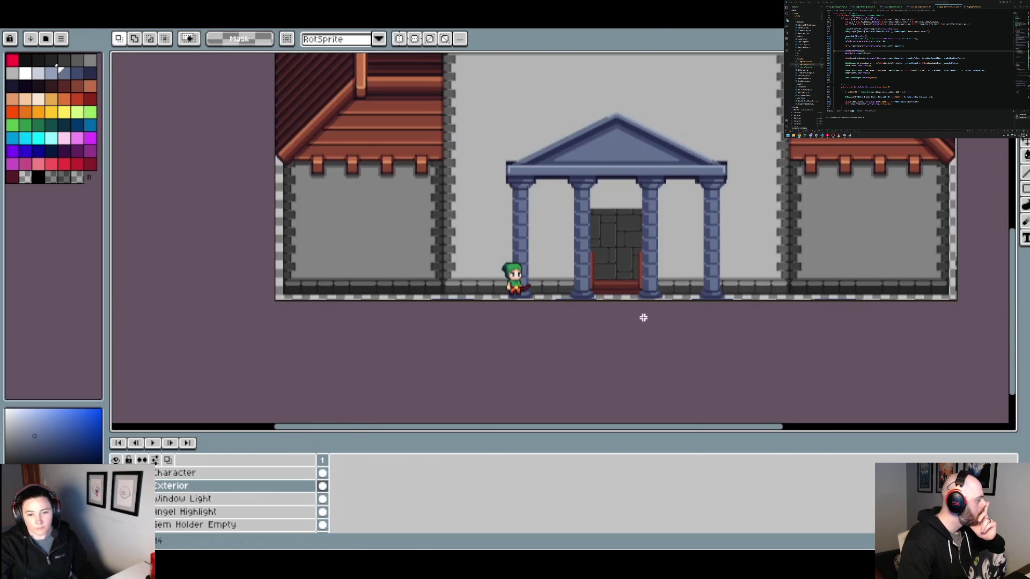
pyautogui.moveTo(643, 317); pyautogui.dragTo(533, 304)
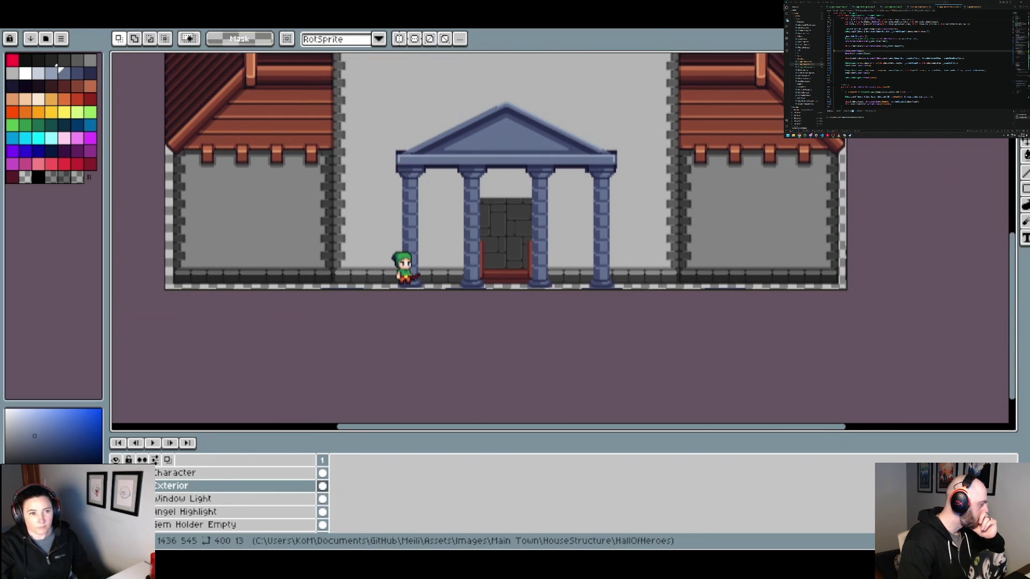
pyautogui.click(209, 25)
pyautogui.scroll(-4, 427, 132)
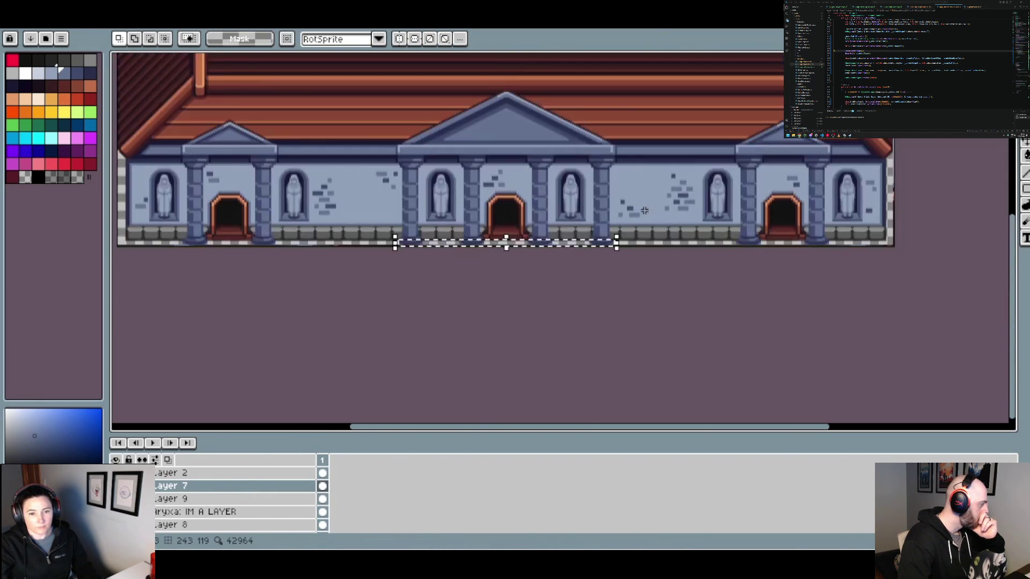
pyautogui.scroll(2, 644, 211)
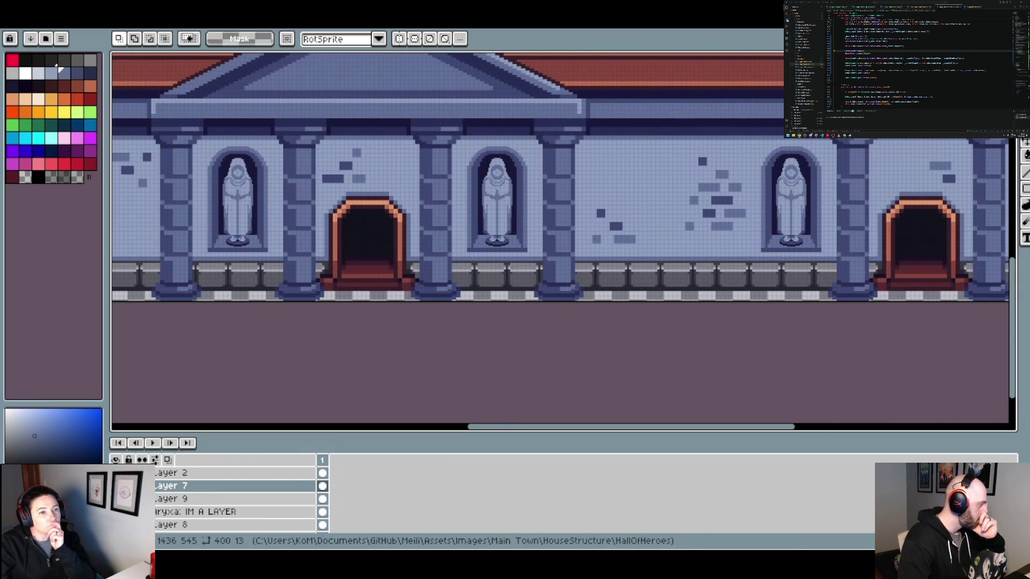
pyautogui.click(129, 21)
pyautogui.moveTo(234, 21)
pyautogui.press('Escape')
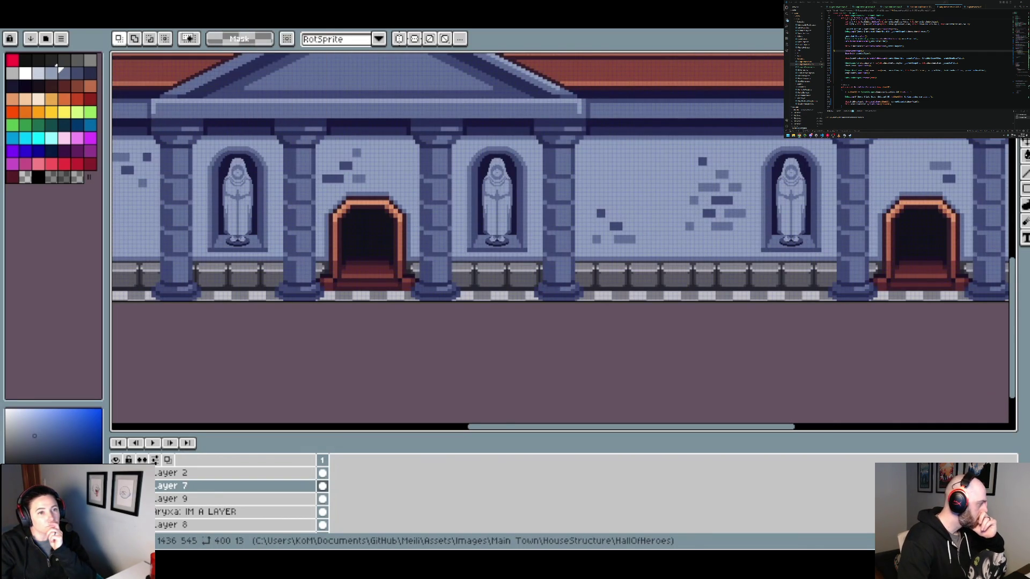
pyautogui.hotkey('ctrl', 'Tab')
pyautogui.scroll(-2, 540, 257)
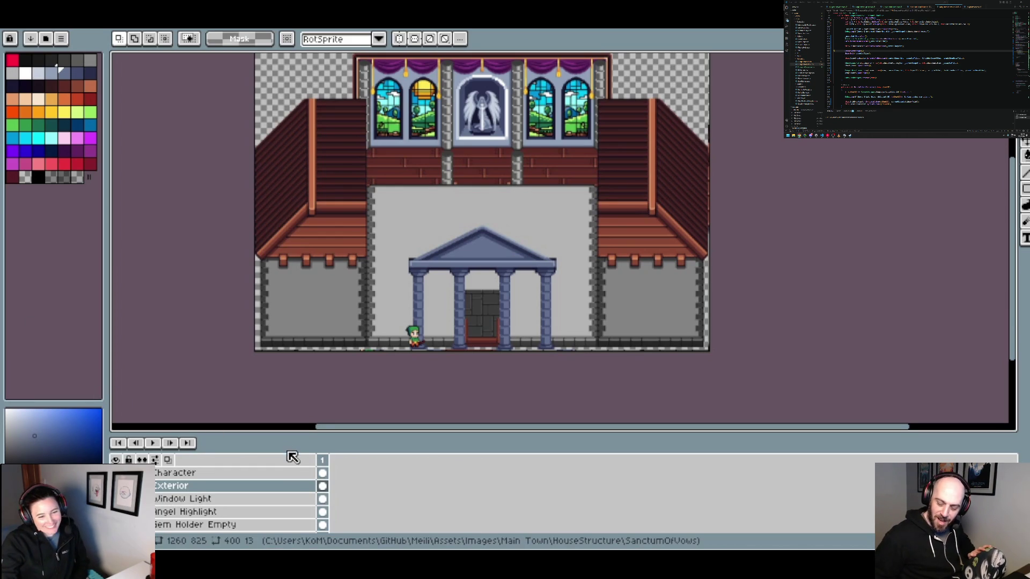
pyautogui.click(198, 486)
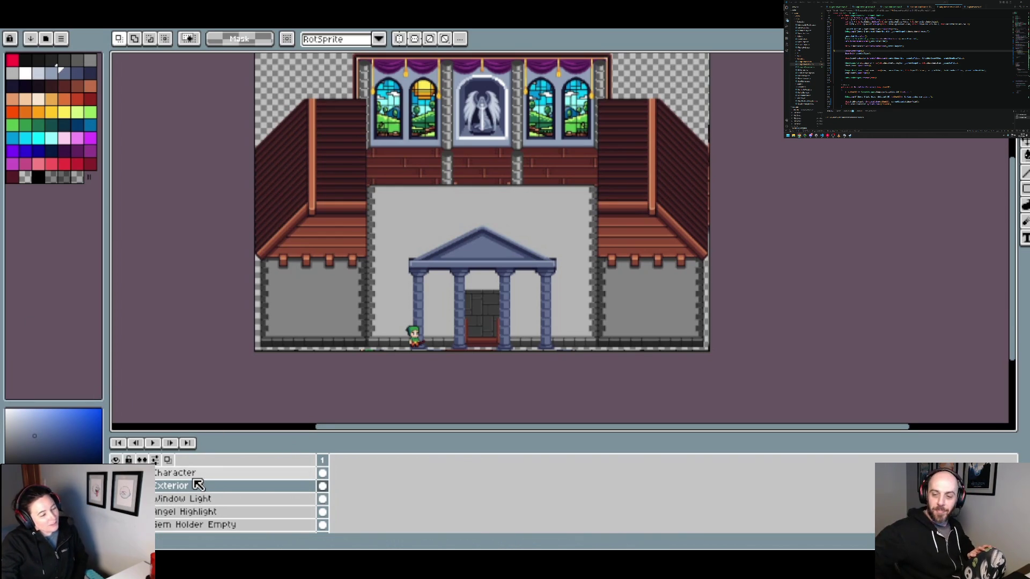
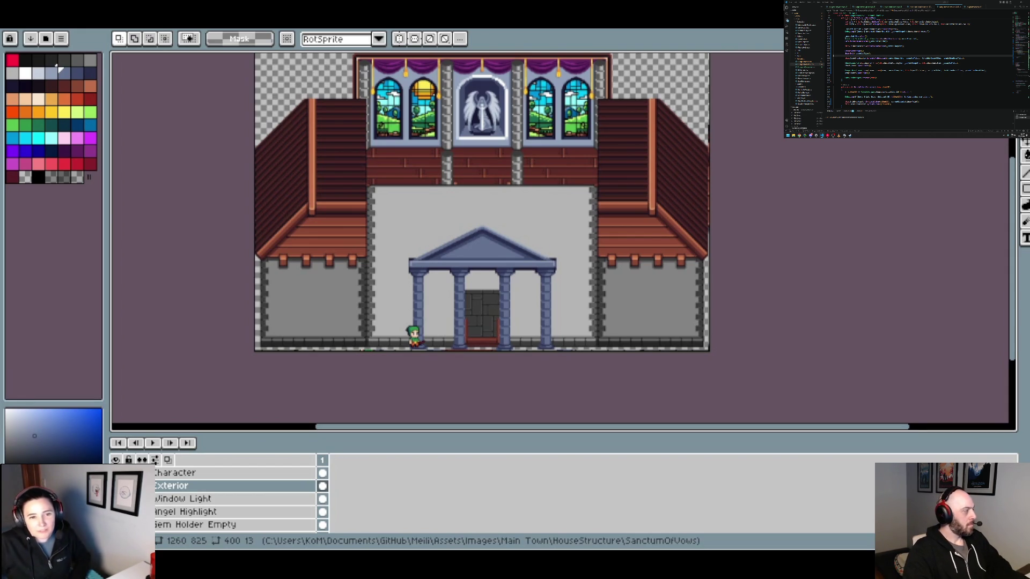
# Hide the Exterior layer of the church sanctuary sprite to reveal the interior.
pyautogui.moveTo(478, 203); pyautogui.dragTo(391, 255)
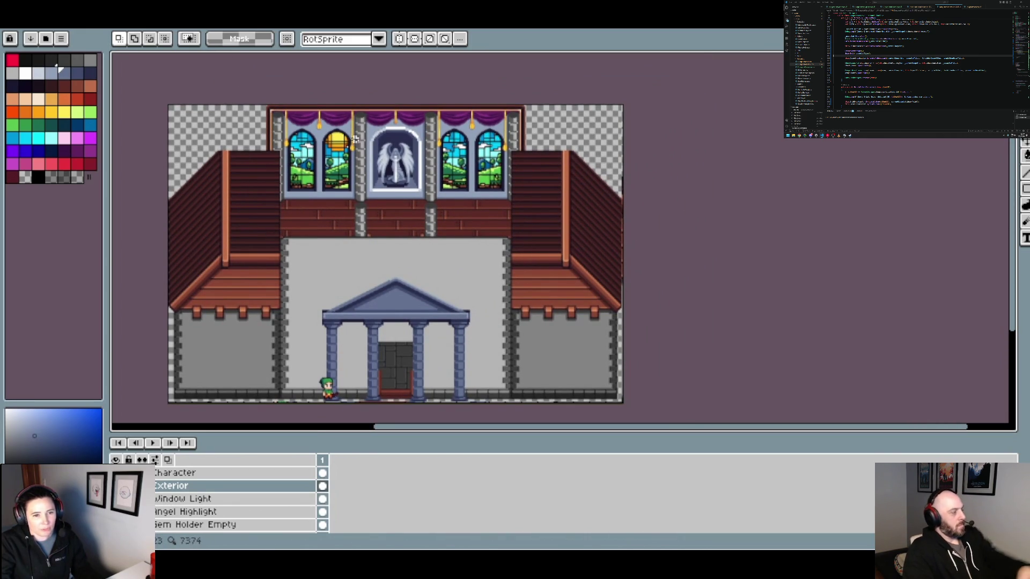
pyautogui.scroll(2, 355, 136)
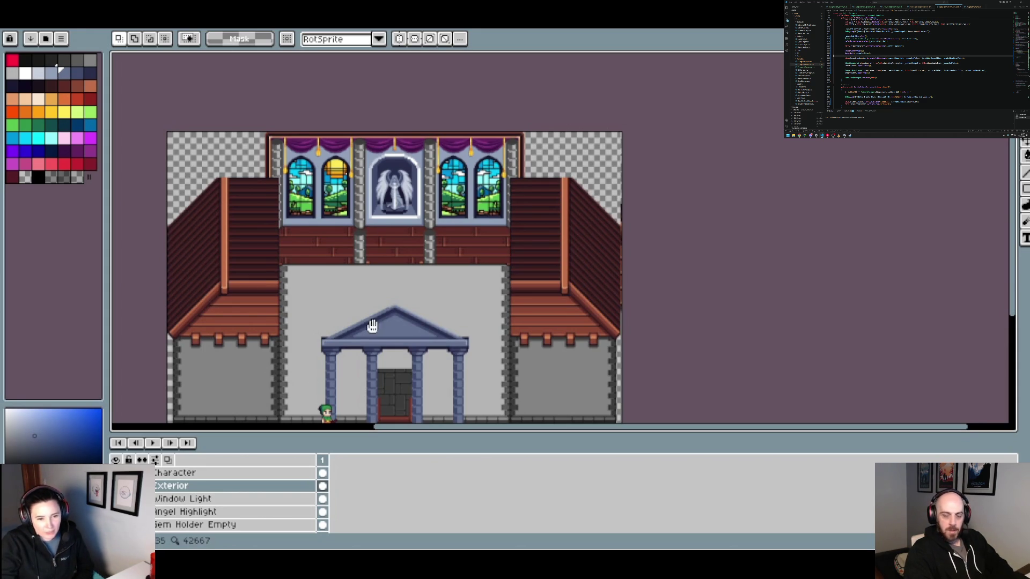
pyautogui.scroll(-4, 373, 327)
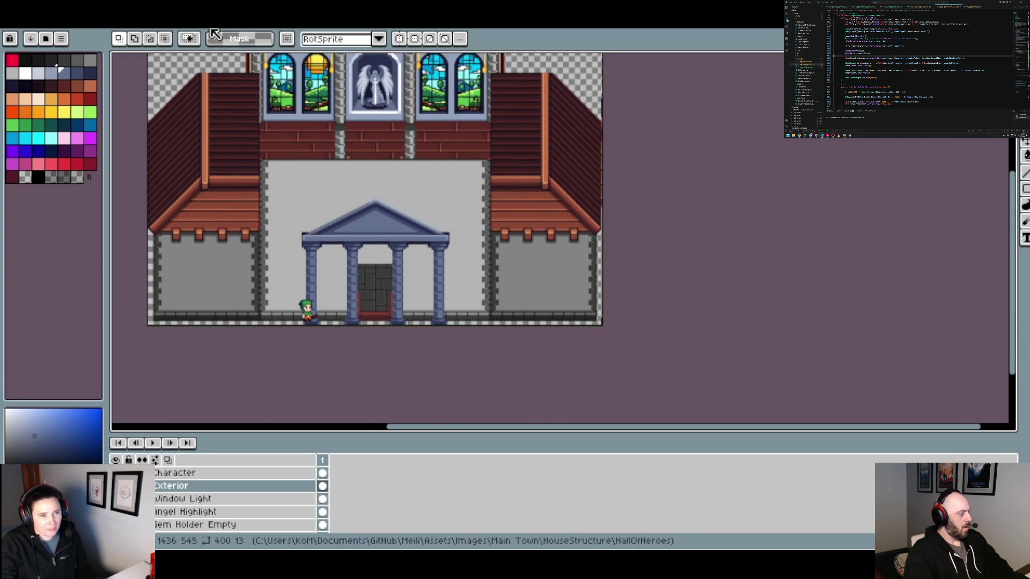
pyautogui.click(115, 486)
pyautogui.click(116, 486)
pyautogui.click(115, 487)
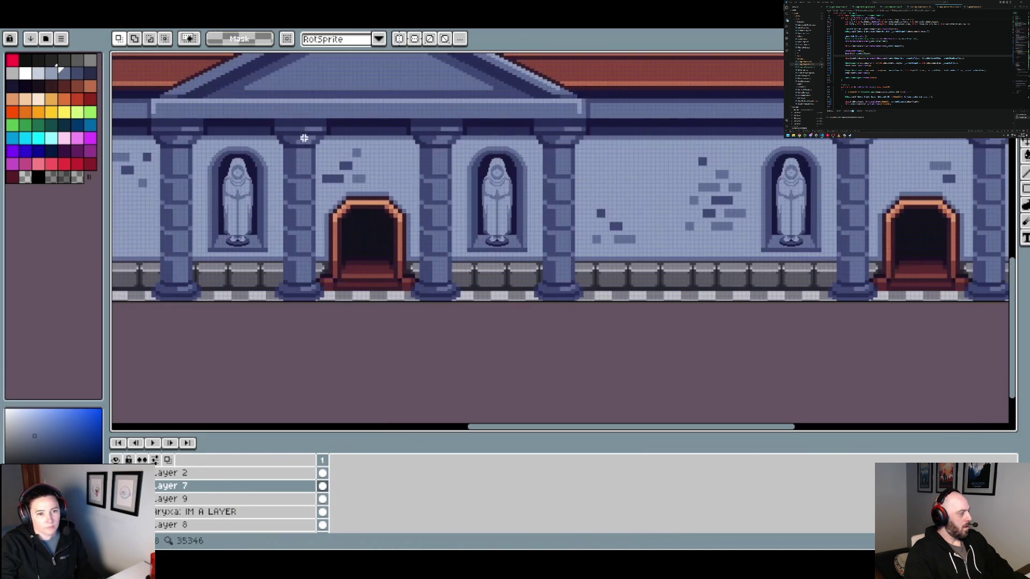
pyautogui.moveTo(488, 203)
pyautogui.mouseDown()
pyautogui.moveTo(498, 216)
pyautogui.moveTo(573, 223)
pyautogui.mouseUp()
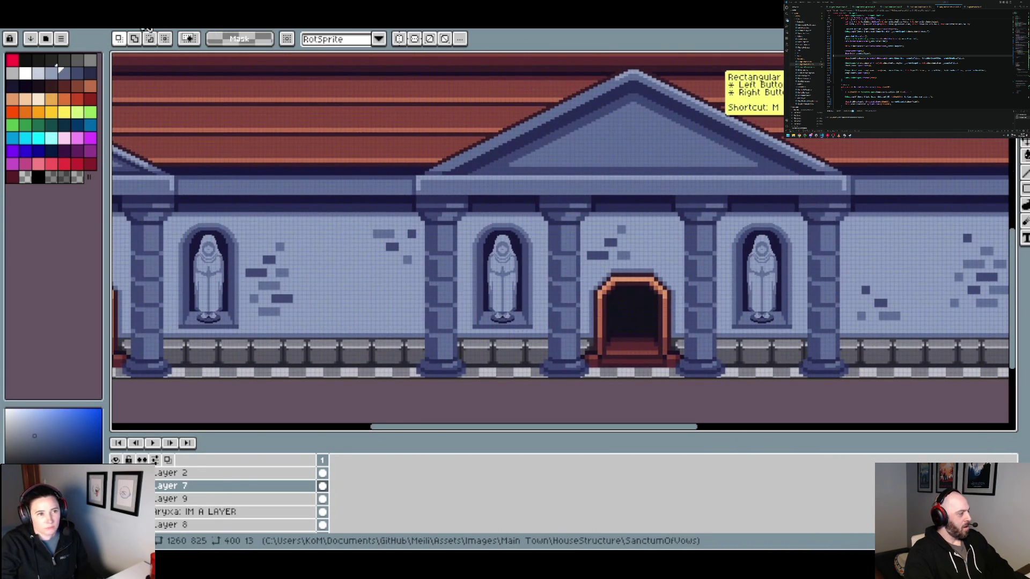
pyautogui.click(149, 26)
pyautogui.hotkey('ctrl', 'z')
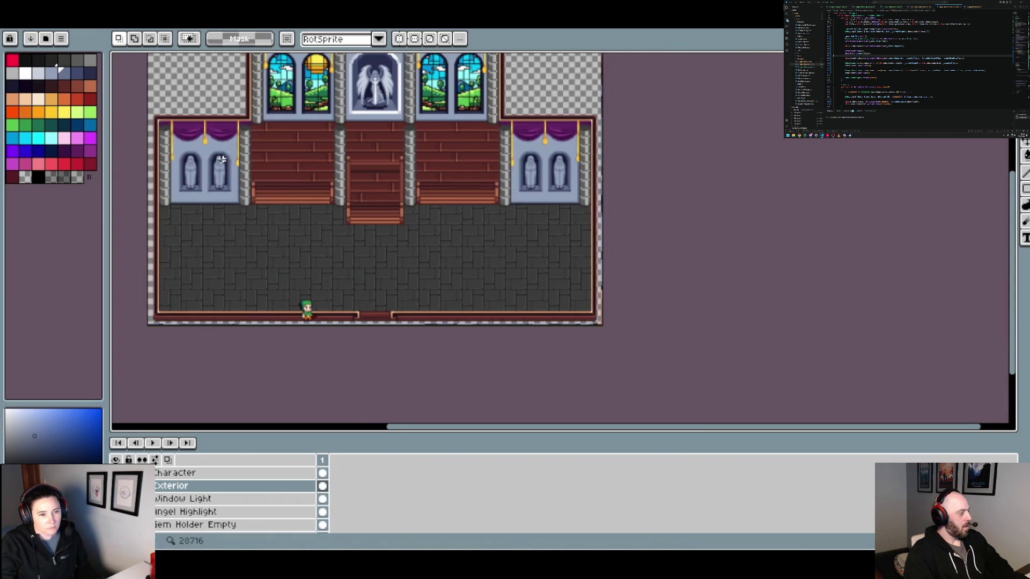
pyautogui.scroll(-5, 214, 499)
pyautogui.scroll(-2, 115, 499)
# Show the Rug on Stairs, Candelabras and Candle layers.
pyautogui.click(116, 473)
pyautogui.click(115, 473)
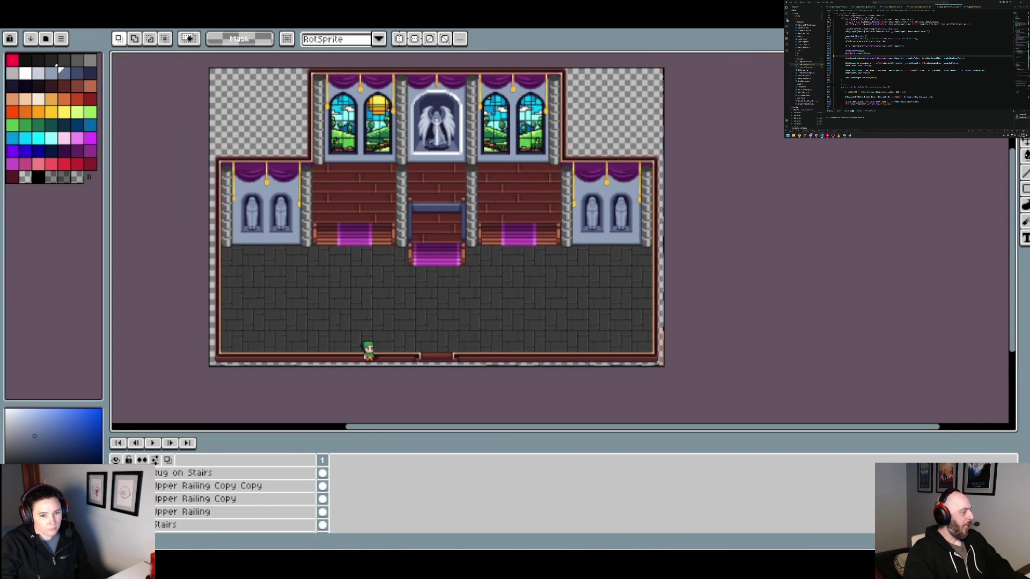
pyautogui.scroll(2, 116, 499)
pyautogui.click(116, 486)
pyautogui.scroll(1, 116, 499)
pyautogui.scroll(1, 116, 499)
pyautogui.click(115, 472)
# Toggle the Angel Highlight layer to check the yellow gem, leaving it hidden.
pyautogui.click(115, 473)
pyautogui.click(115, 473)
pyautogui.click(116, 473)
pyautogui.scroll(1, 116, 499)
pyautogui.click(116, 473)
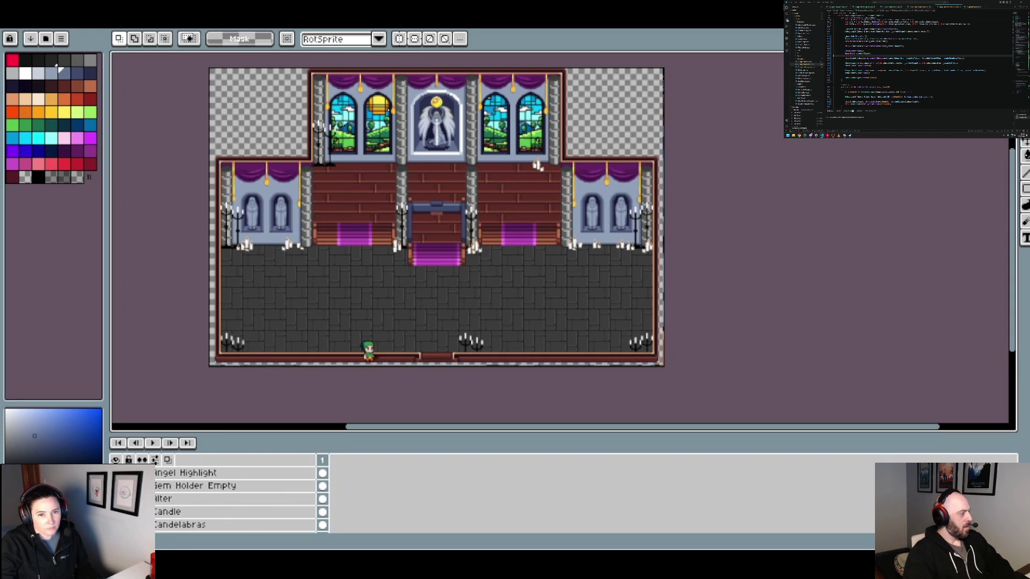
pyautogui.click(115, 473)
pyautogui.scroll(-6, 115, 499)
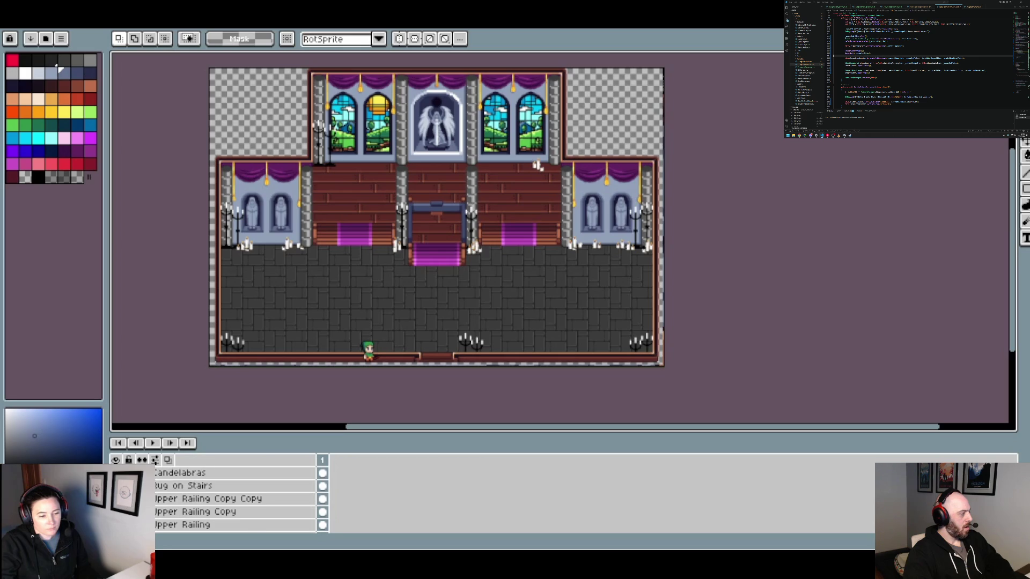
pyautogui.scroll(-3, 237, 499)
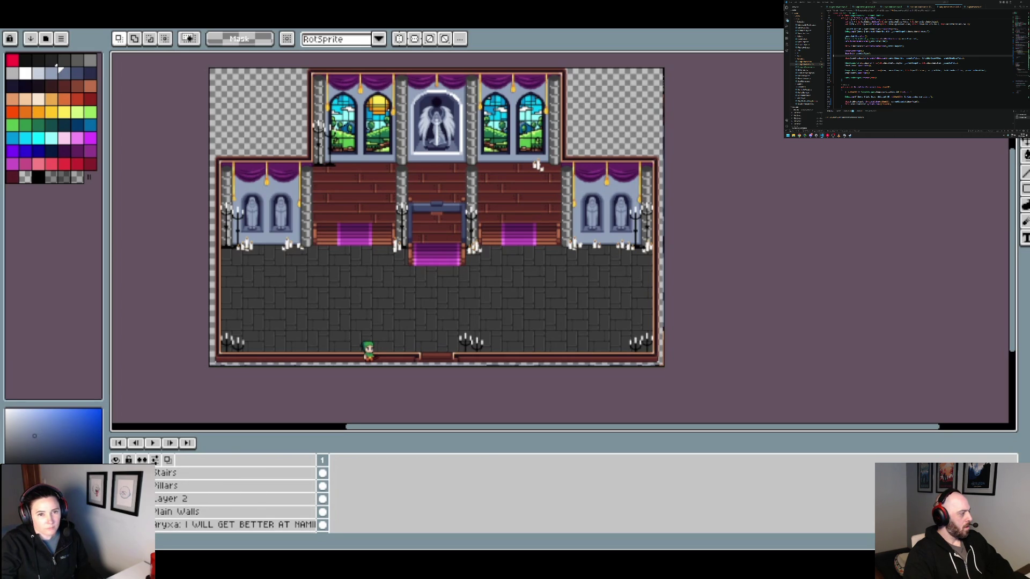
pyautogui.scroll(4, 376, 70)
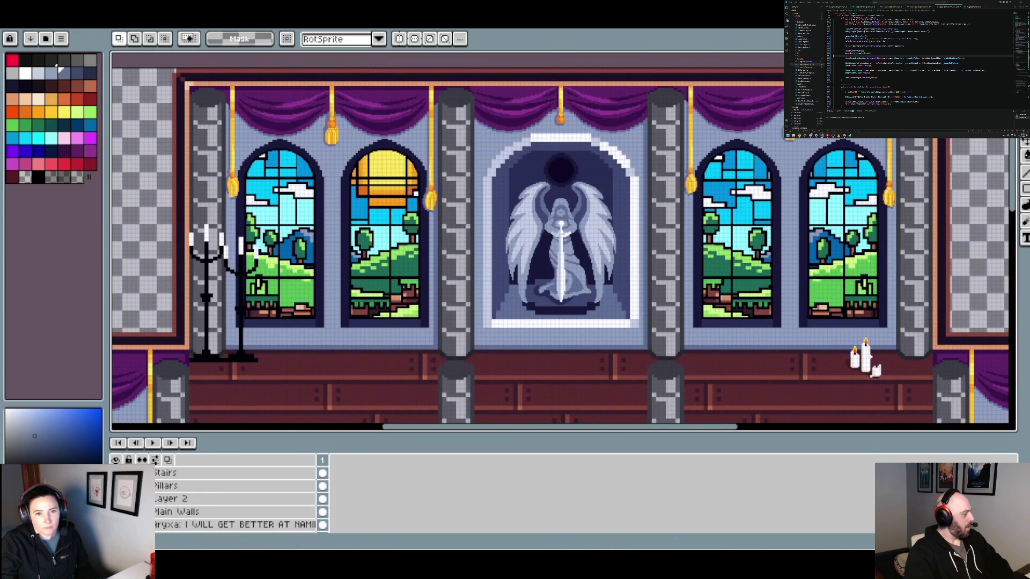
# Zoom and pan over the stained-glass windows, angel statue, stairs and floor.
pyautogui.scroll(-2, 244, 365)
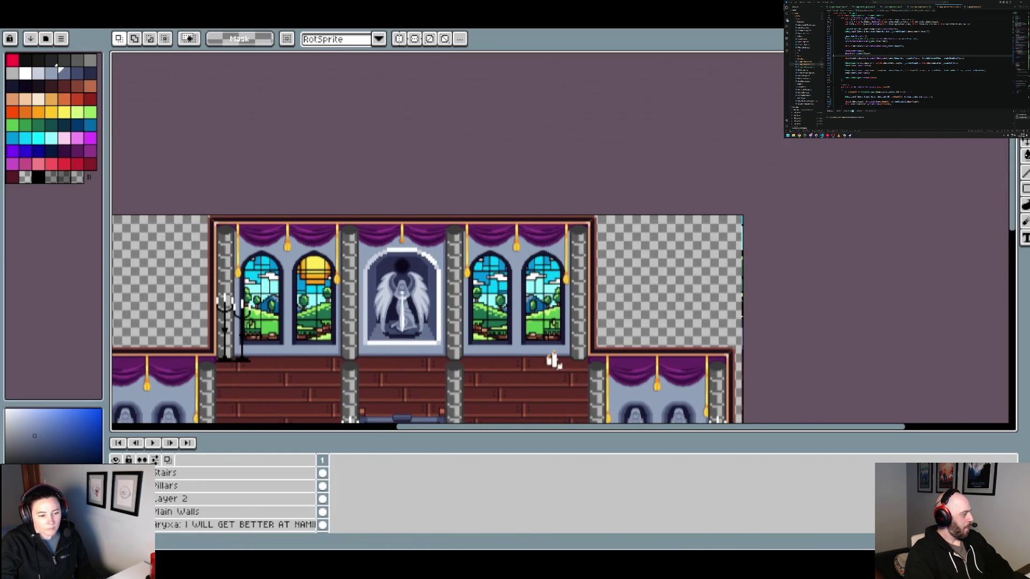
pyautogui.scroll(2, 303, 261)
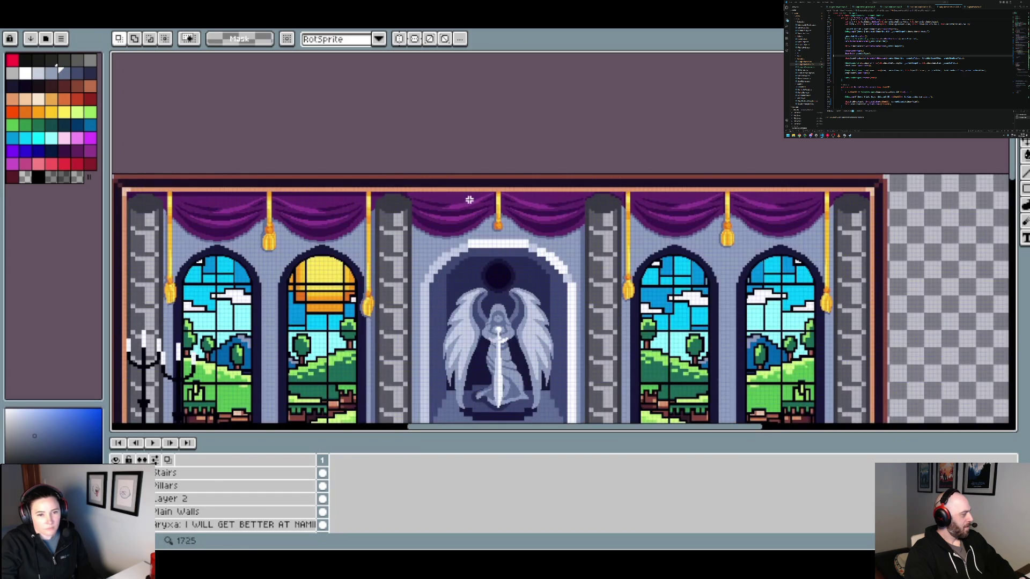
pyautogui.moveTo(469, 201); pyautogui.dragTo(436, 226)
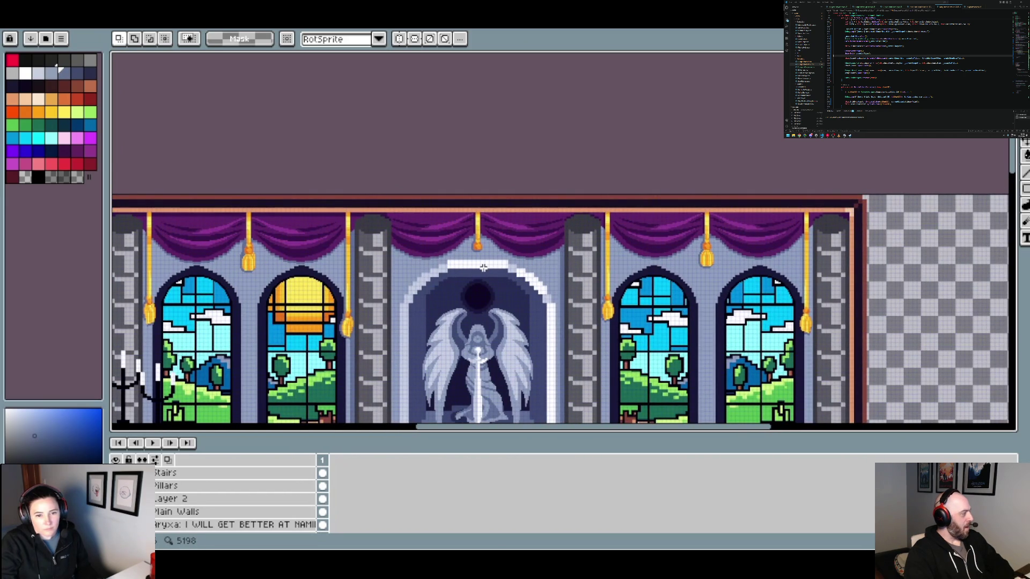
pyautogui.scroll(2, 464, 251)
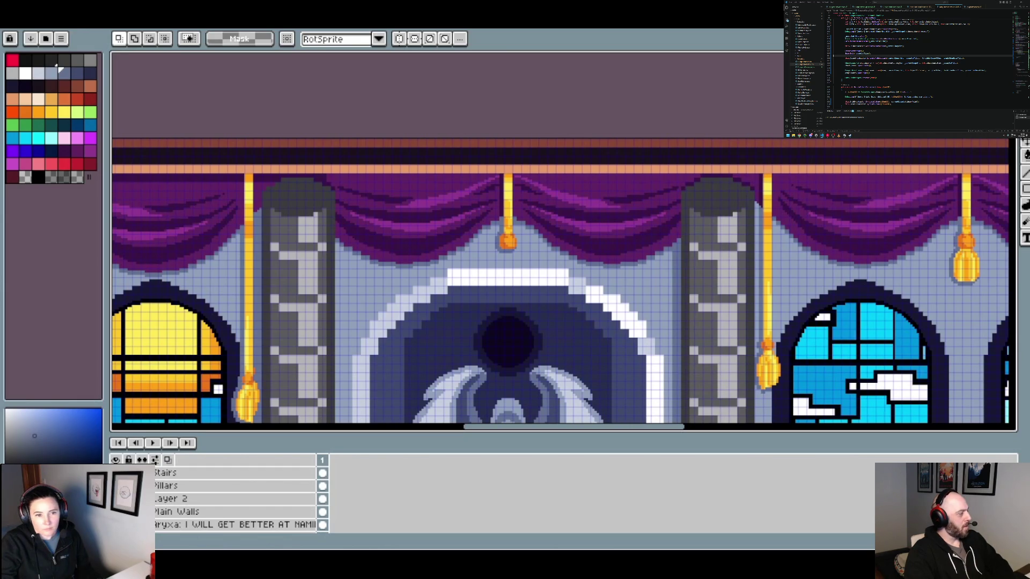
pyautogui.scroll(-2, 492, 212)
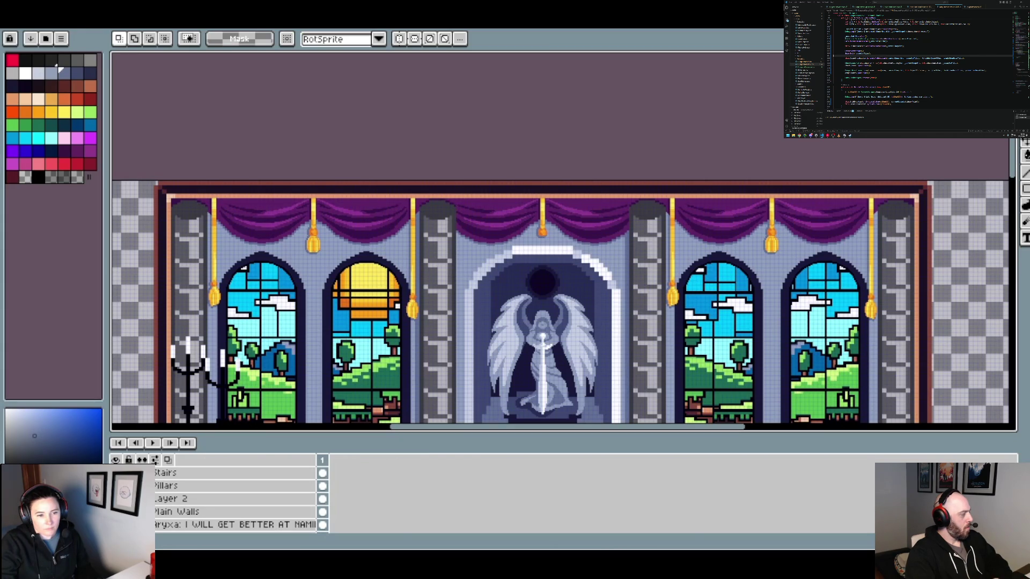
pyautogui.moveTo(641, 297); pyautogui.dragTo(581, 140)
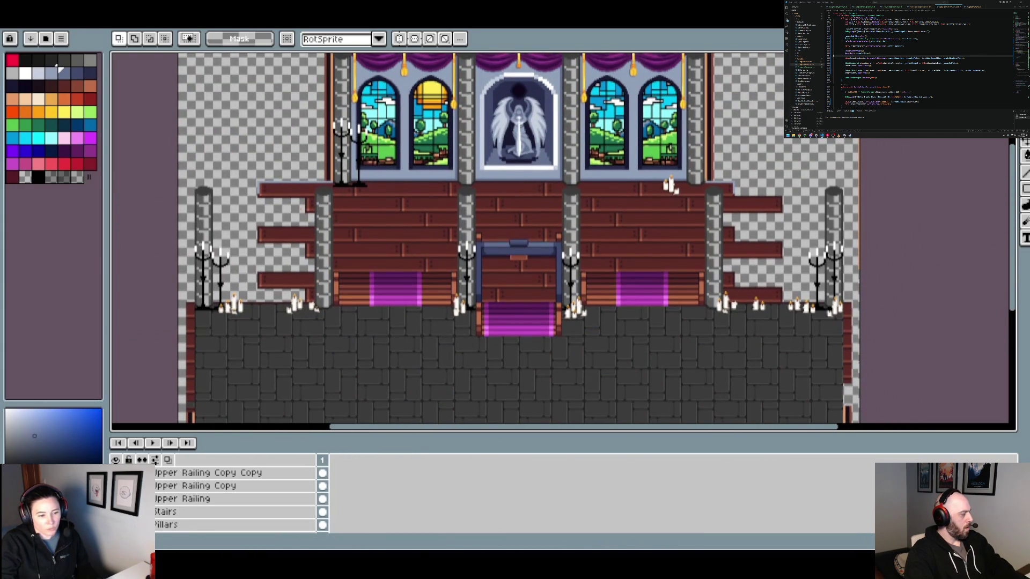
# Undo the hidden side walls so the alcove statues, drapes and candelabras reappear.
pyautogui.hotkey('ctrl', 'z')
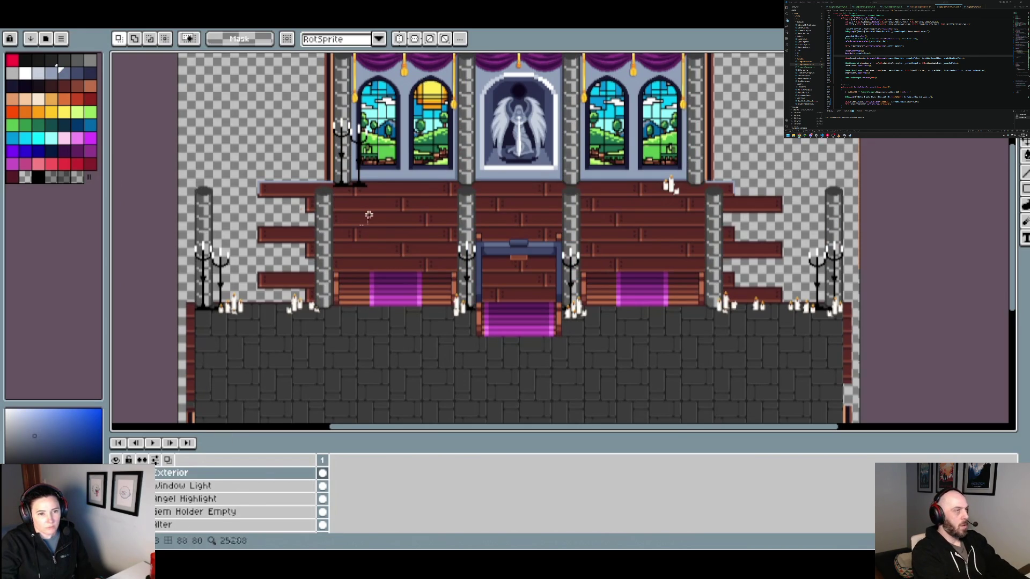
pyautogui.scroll(-1, 371, 228)
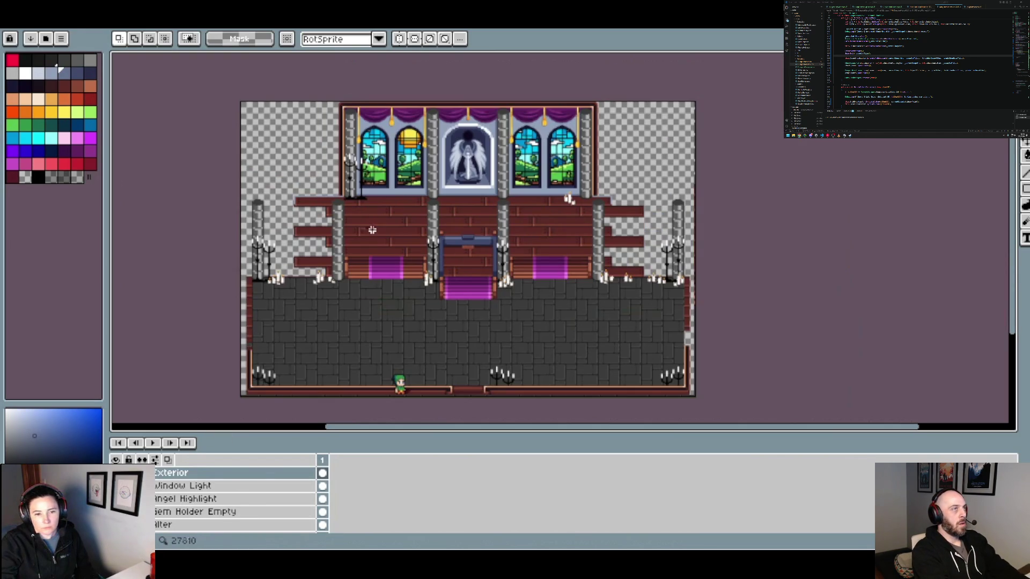
pyautogui.scroll(-1, 371, 243)
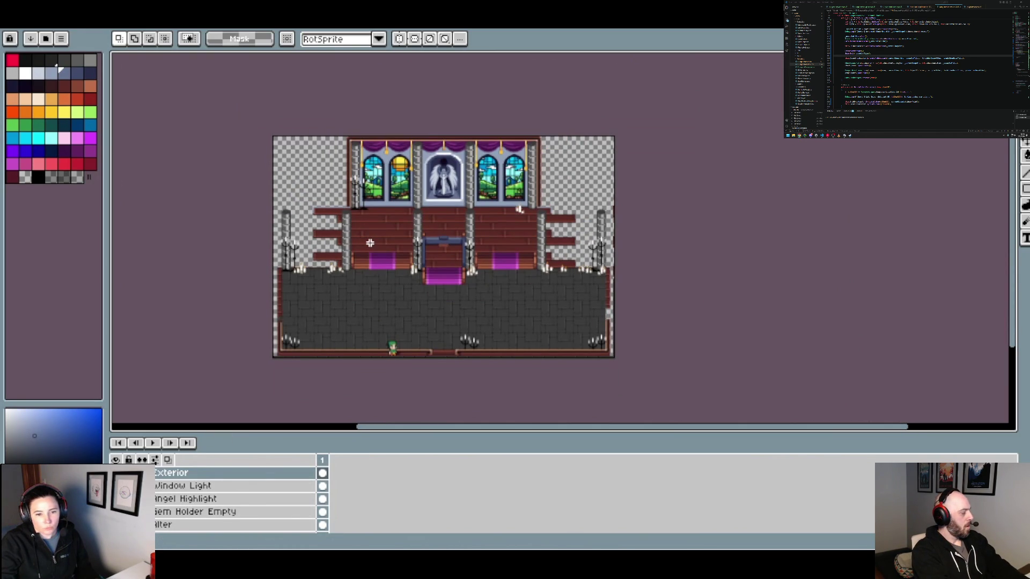
pyautogui.scroll(1, 183, 477)
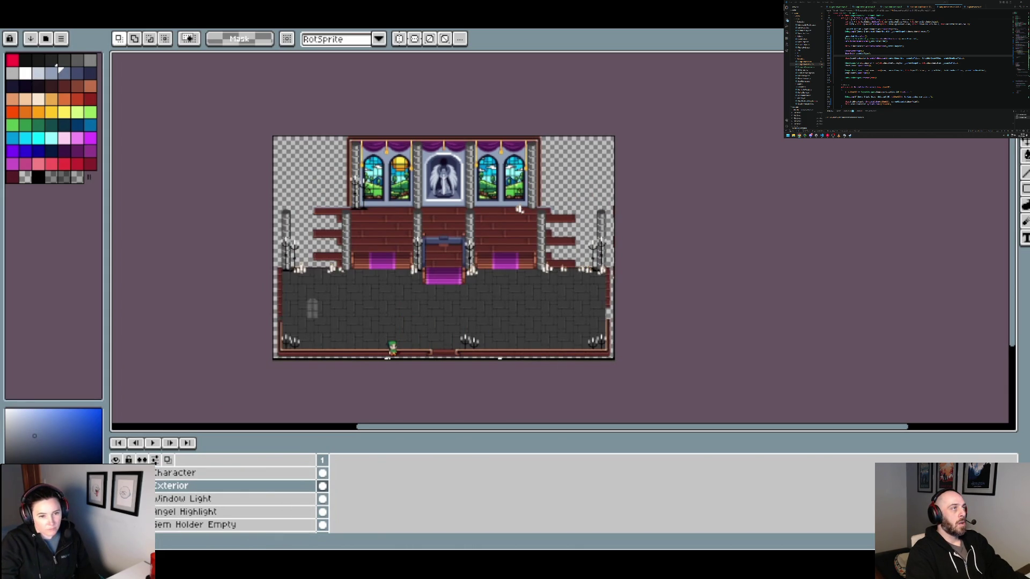
pyautogui.scroll(-1, 237, 499)
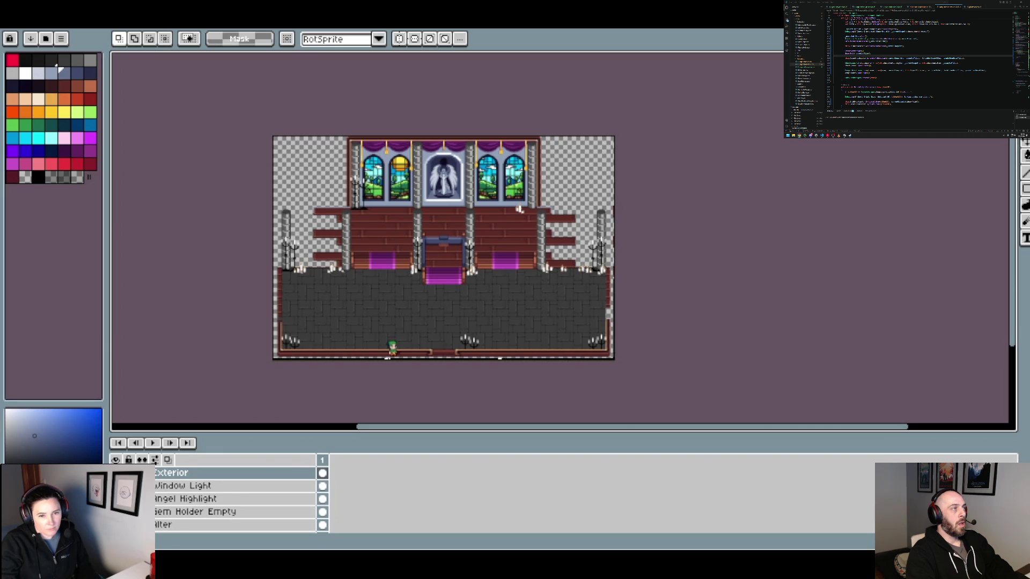
pyautogui.scroll(-1, 236, 499)
pyautogui.scroll(-8, 236, 499)
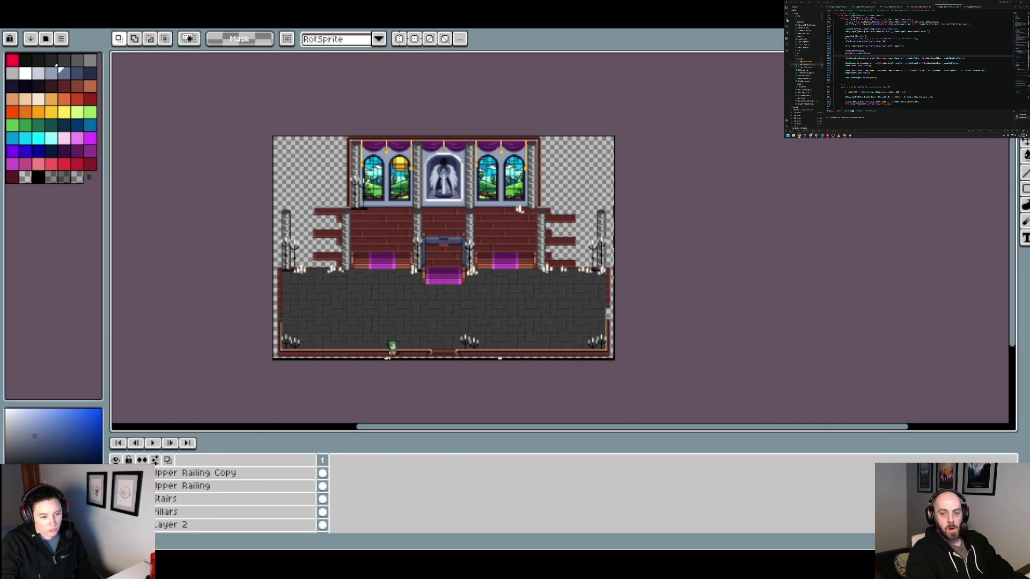
pyautogui.scroll(-4, 236, 499)
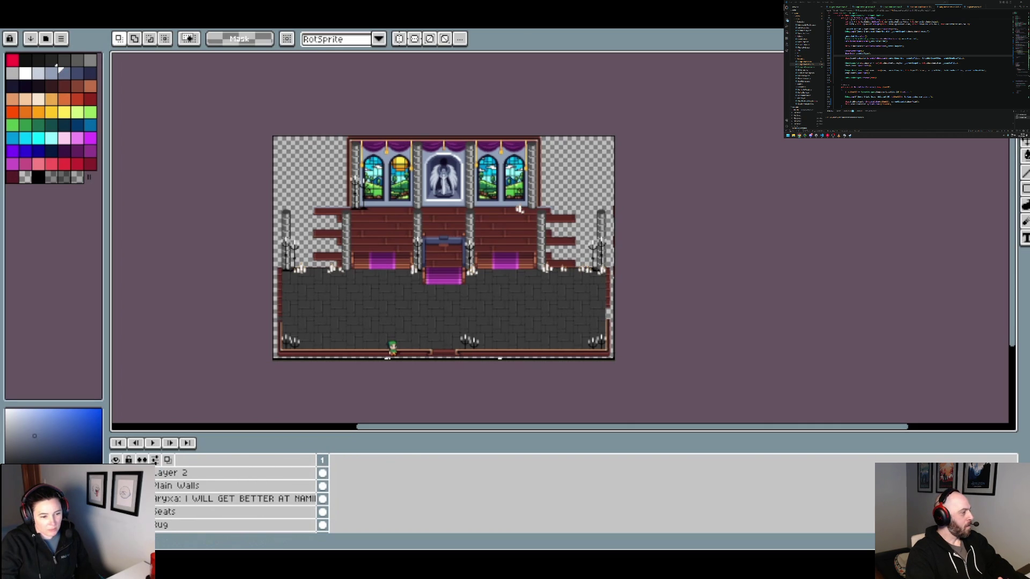
pyautogui.scroll(5, 472, 141)
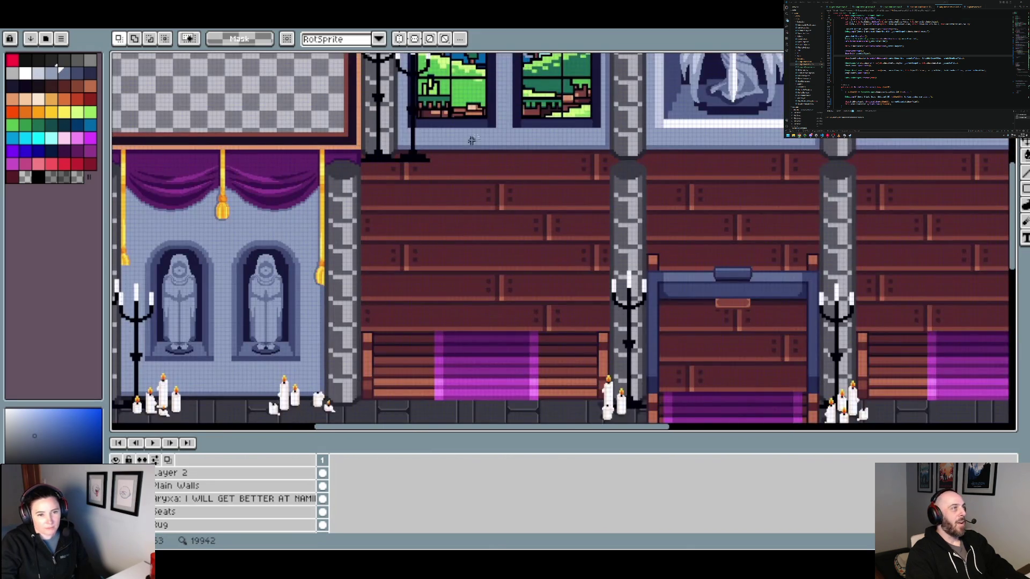
pyautogui.moveTo(471, 140); pyautogui.dragTo(431, 253)
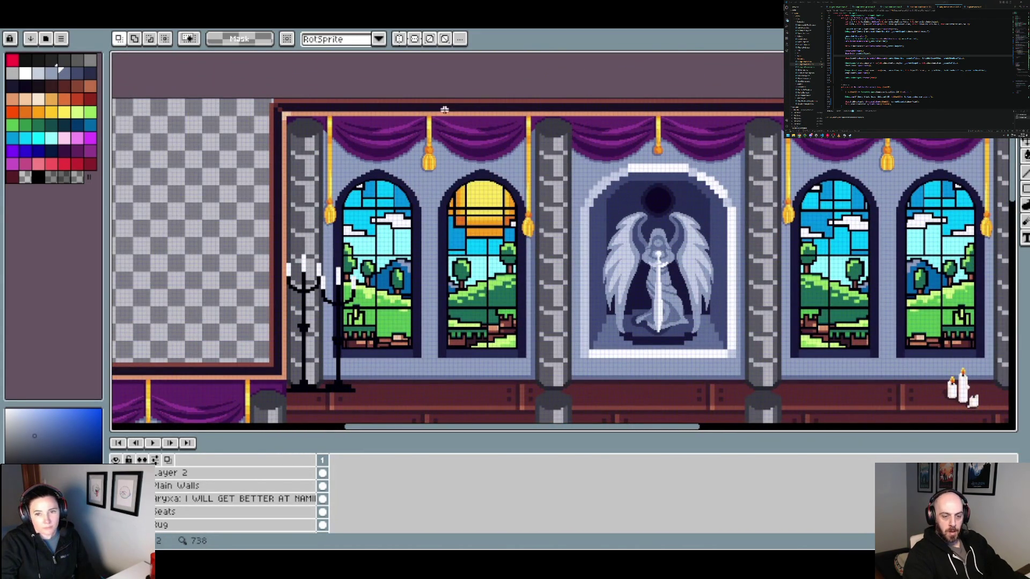
pyautogui.scroll(3, 424, 128)
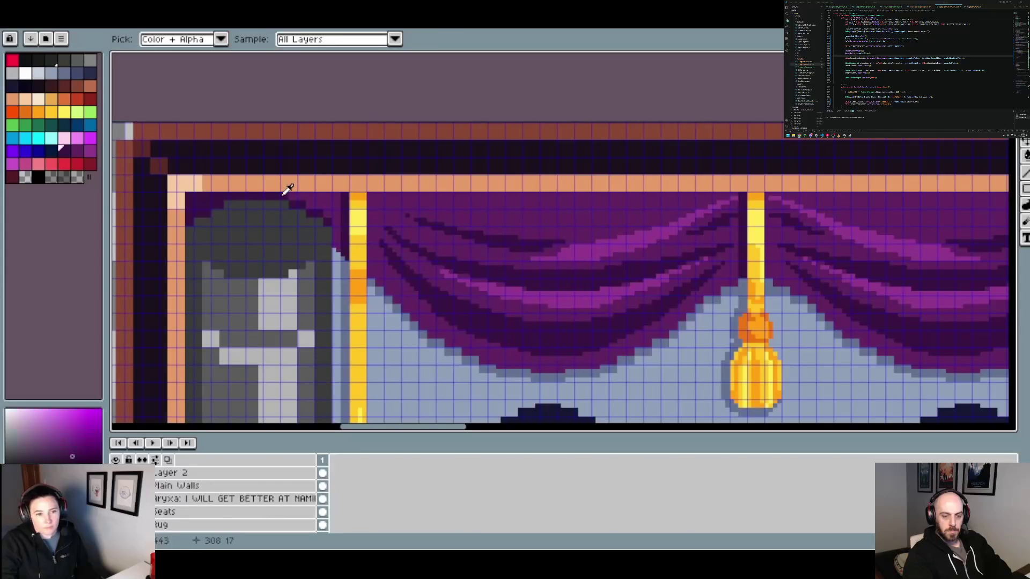
pyautogui.press('b')
pyautogui.click(229, 486)
pyautogui.scroll(3, 172, 496)
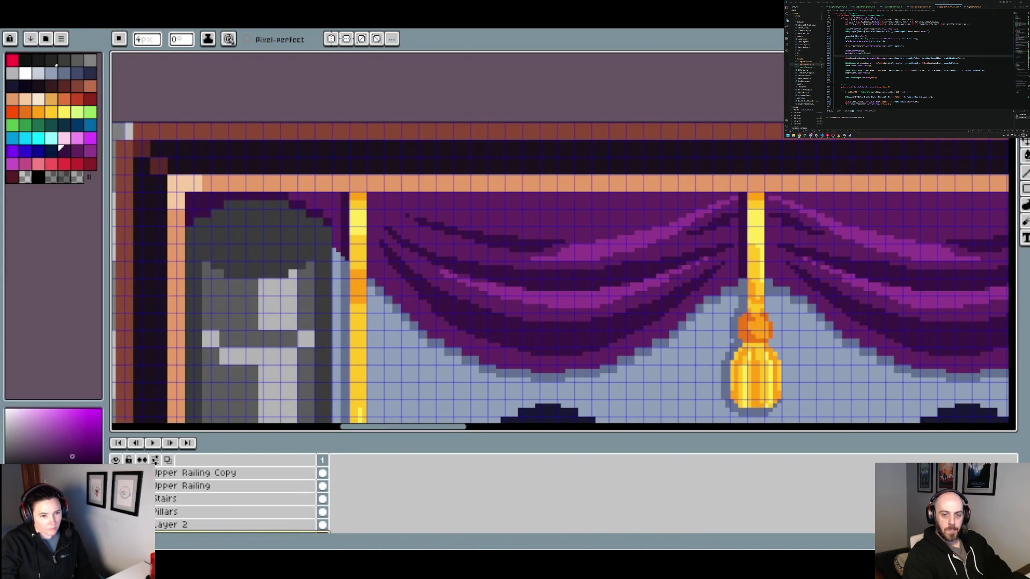
pyautogui.scroll(-5, 390, 216)
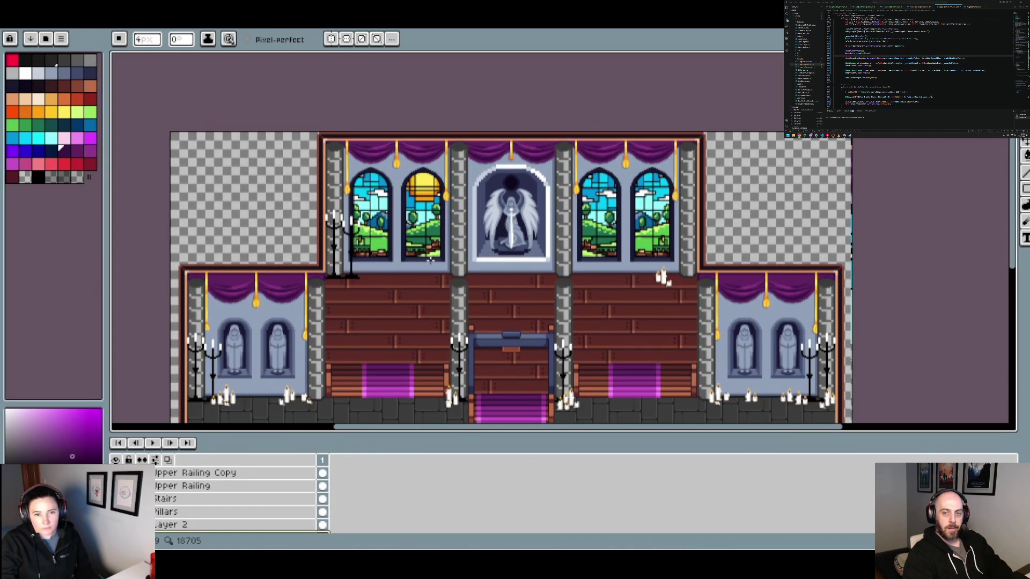
pyautogui.moveTo(496, 311); pyautogui.dragTo(561, 257)
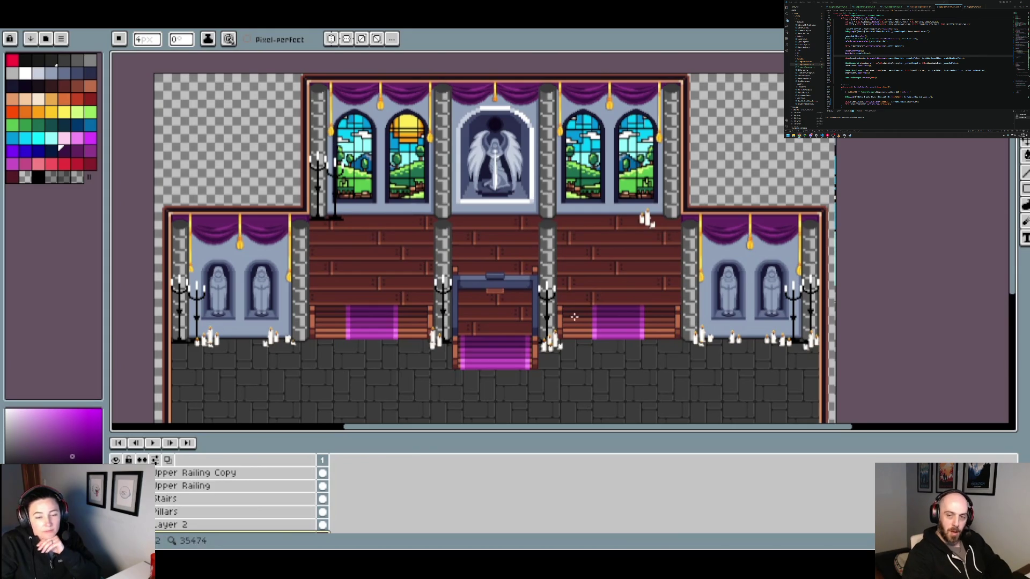
pyautogui.scroll(2, 574, 317)
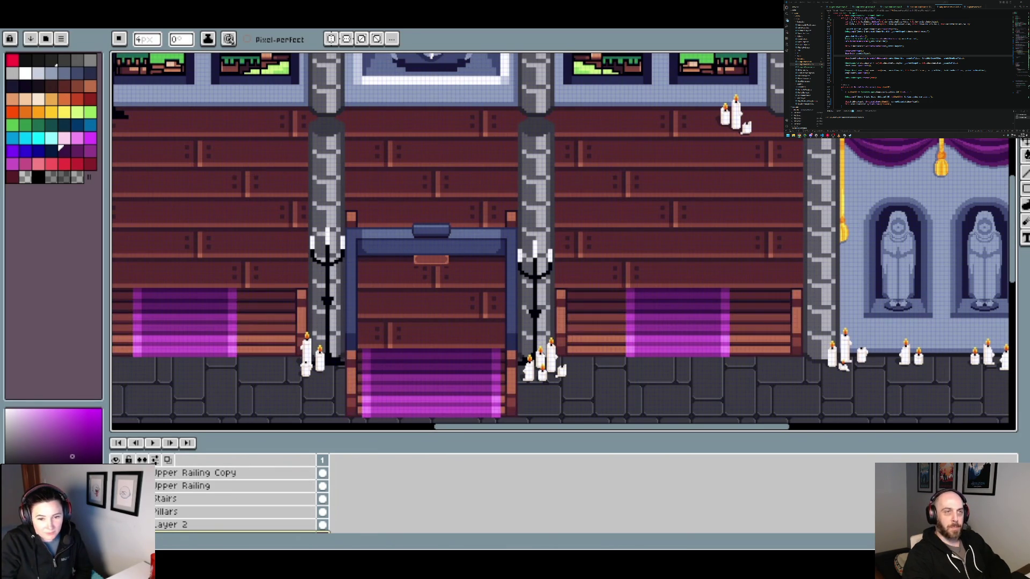
pyautogui.scroll(-2, 236, 499)
pyautogui.scroll(-3, 431, 230)
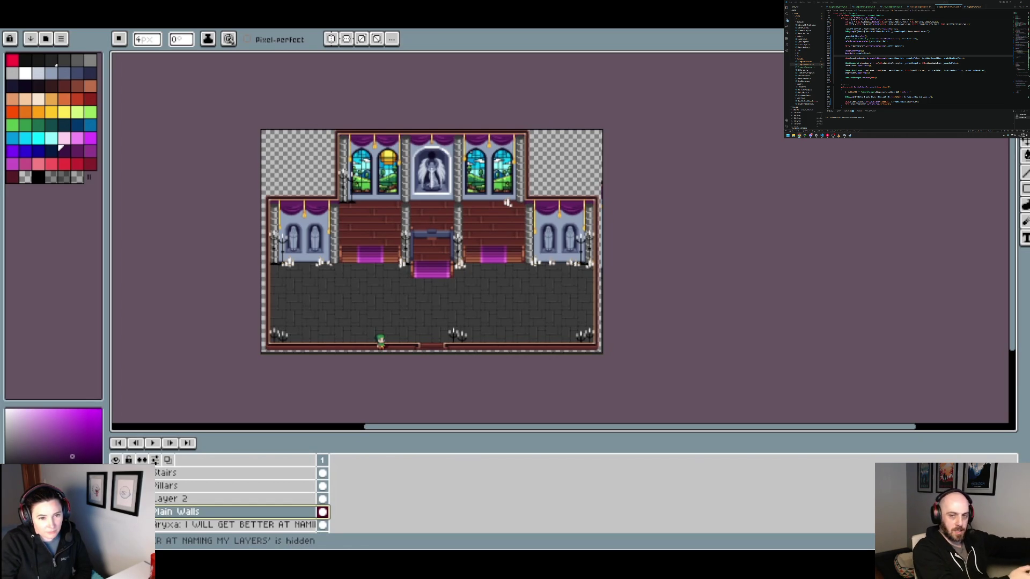
# Show the Rug layer's purple carpets and pan to the altar windows.
pyautogui.scroll(-1, 241, 499)
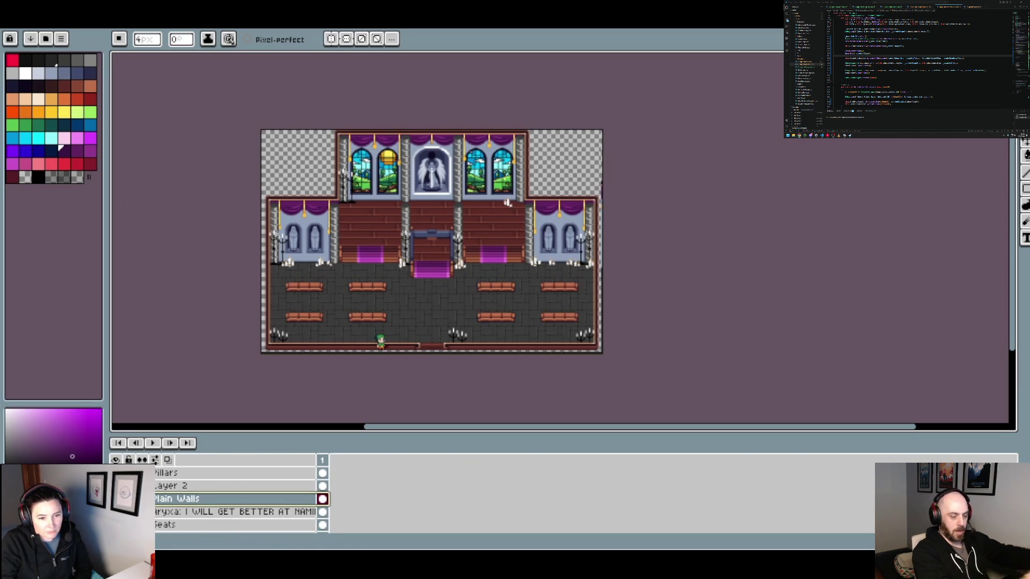
pyautogui.scroll(-1, 242, 499)
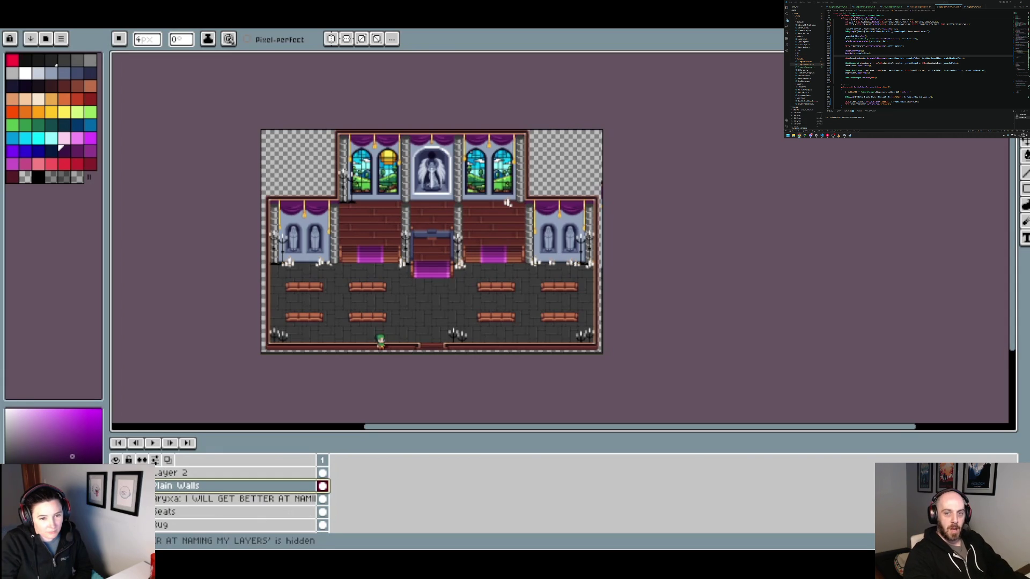
pyautogui.click(115, 524)
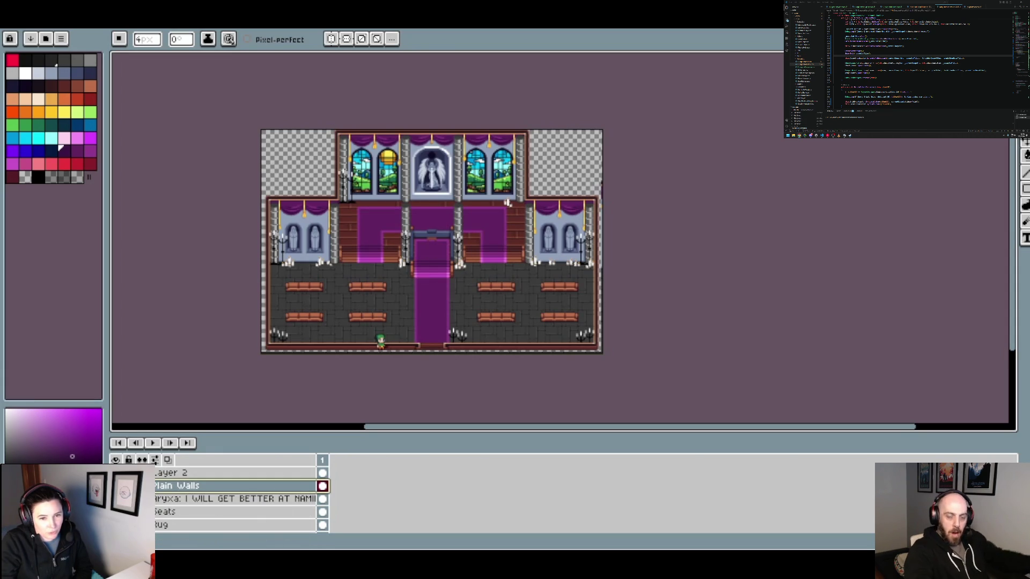
pyautogui.scroll(-3, 242, 498)
pyautogui.scroll(2, 447, 225)
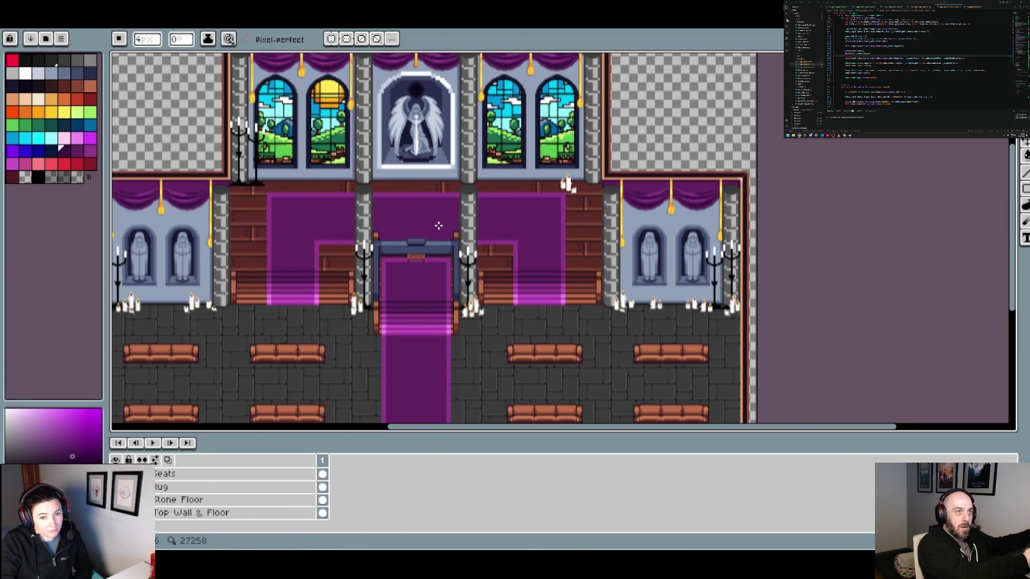
pyautogui.scroll(3, 342, 222)
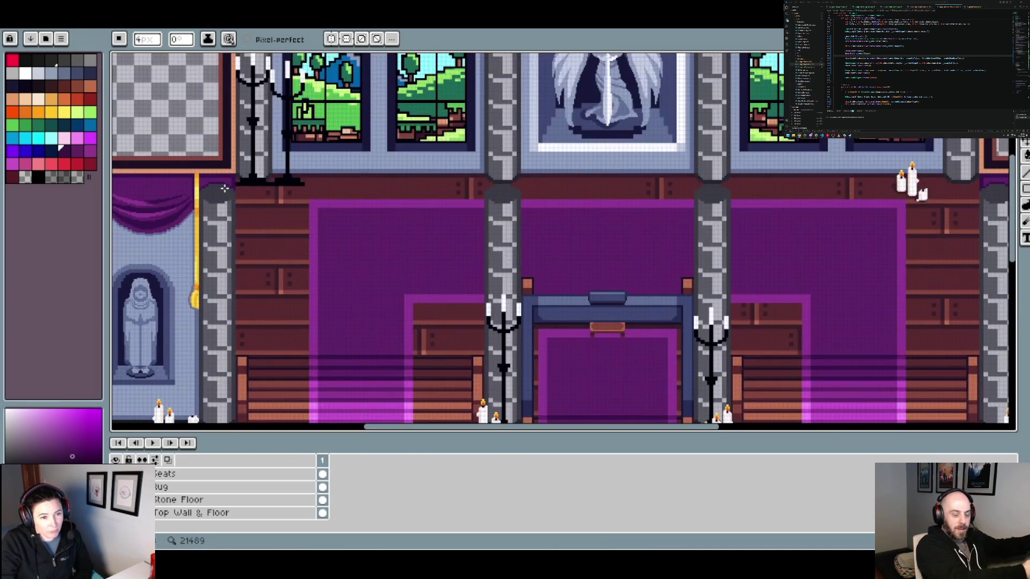
pyautogui.scroll(-2, 342, 223)
pyautogui.scroll(1, 342, 222)
pyautogui.moveTo(342, 222); pyautogui.dragTo(322, 280)
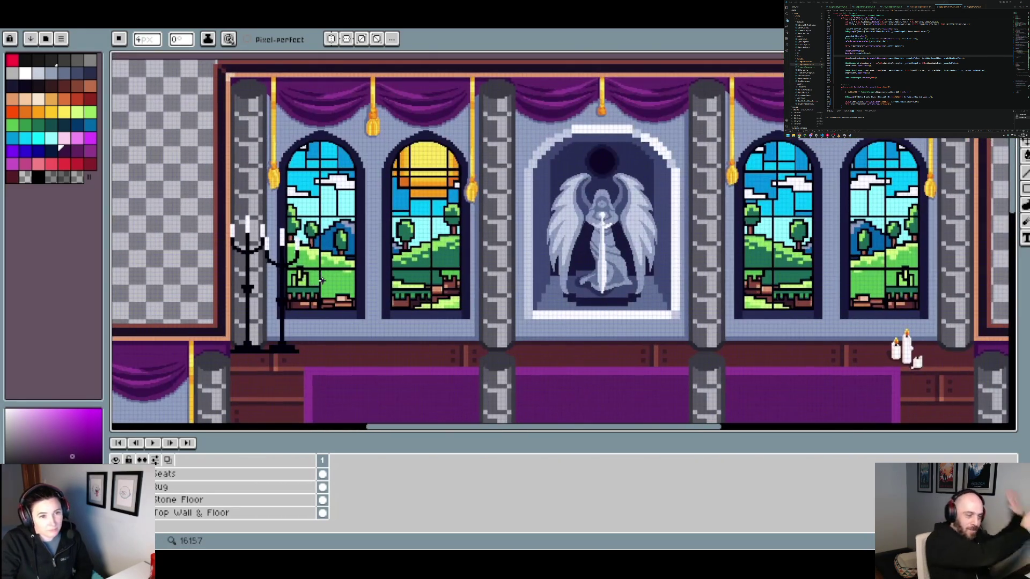
pyautogui.scroll(-5, 321, 277)
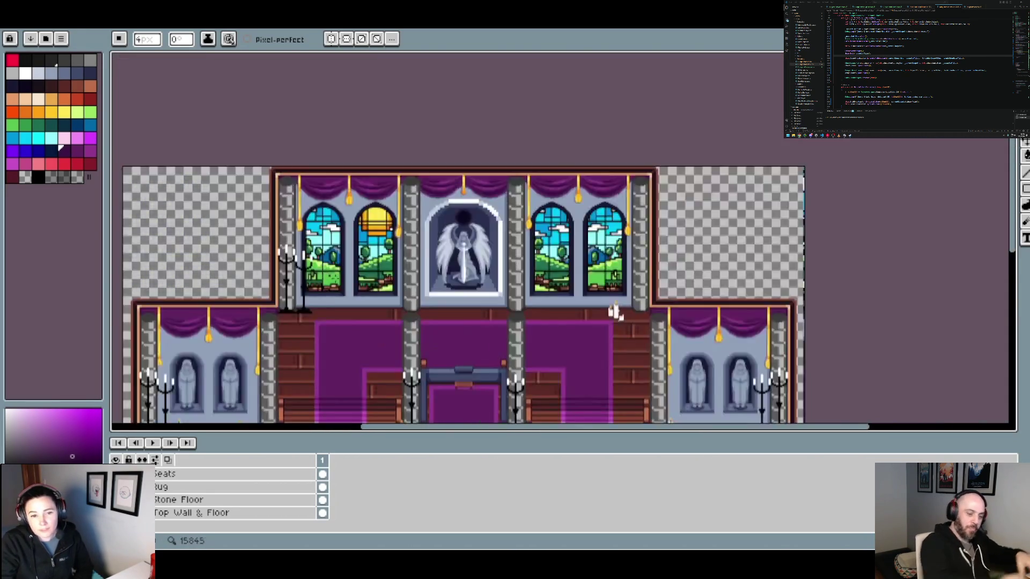
pyautogui.scroll(5, 181, 498)
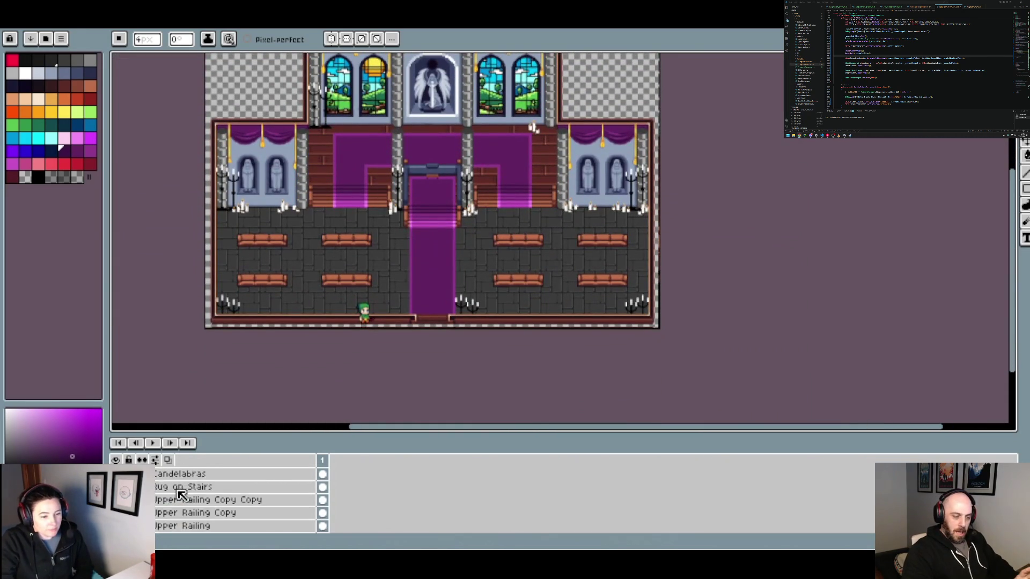
pyautogui.scroll(-2, 404, 316)
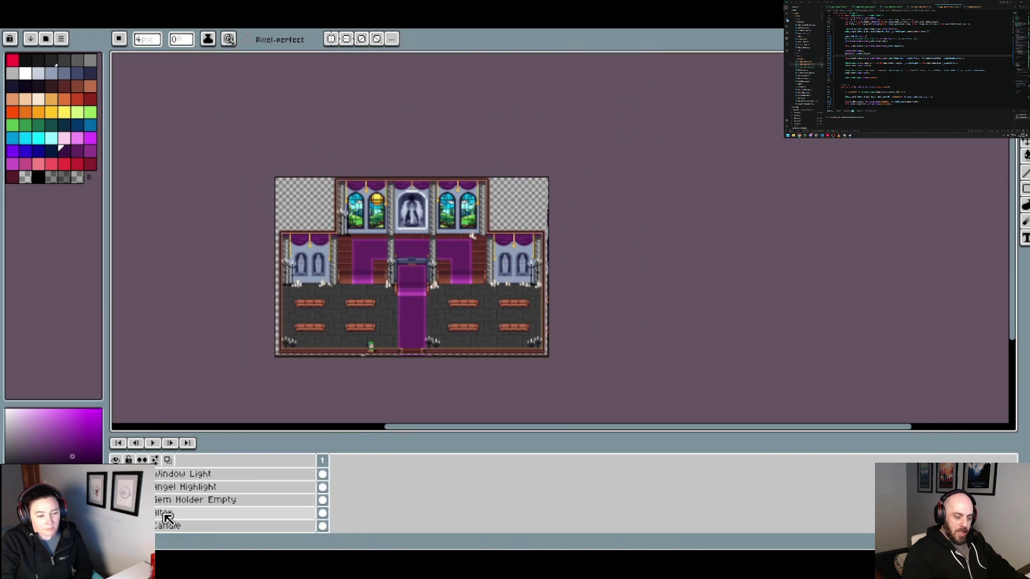
pyautogui.scroll(2, 167, 510)
# Toggle the Exterior layer to compare, then close the HallOfHeroesExterior sprite.
pyautogui.click(116, 485)
pyautogui.click(116, 485)
pyautogui.click(115, 485)
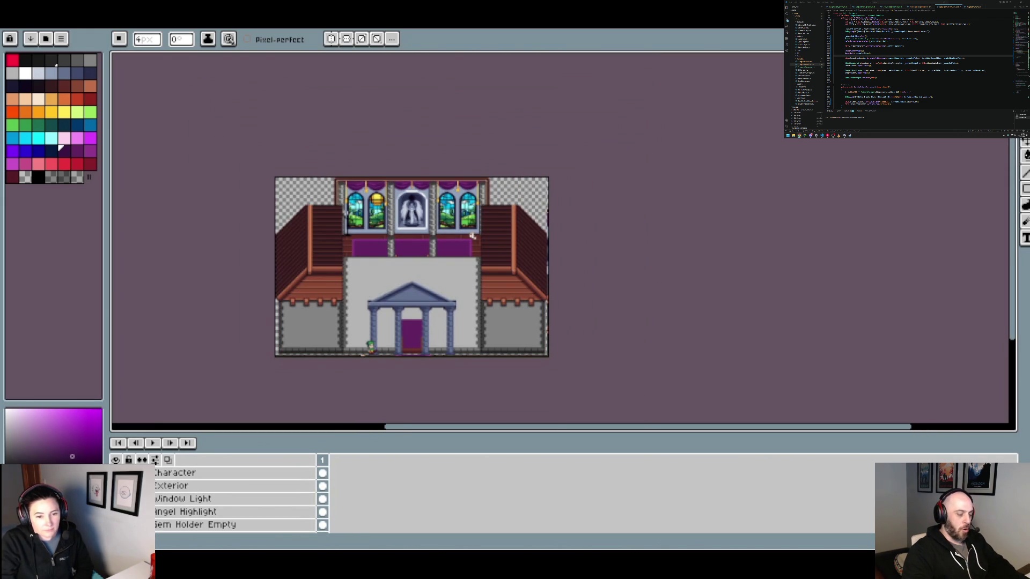
pyautogui.click(115, 486)
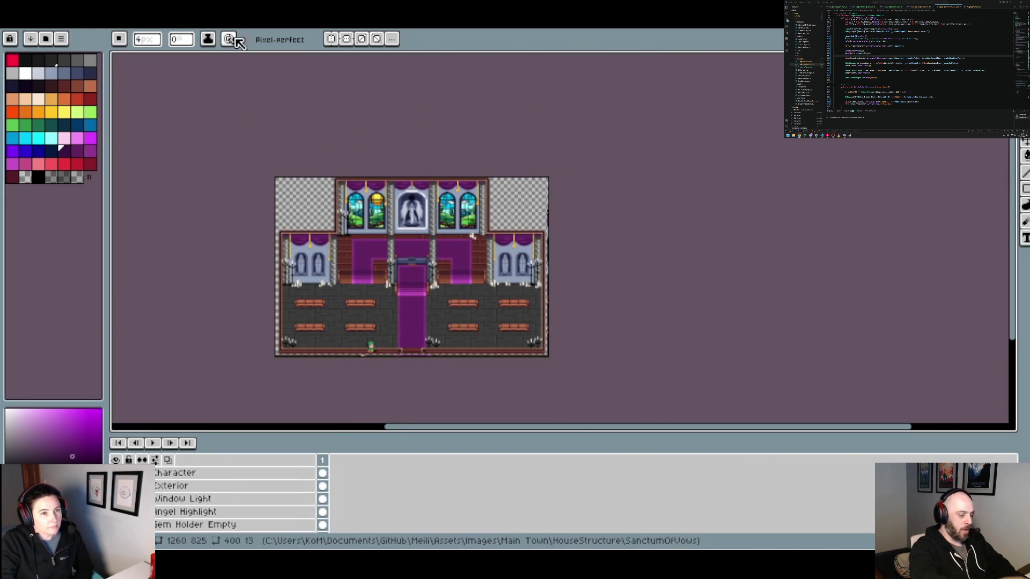
pyautogui.click(229, 30)
pyautogui.click(259, 28)
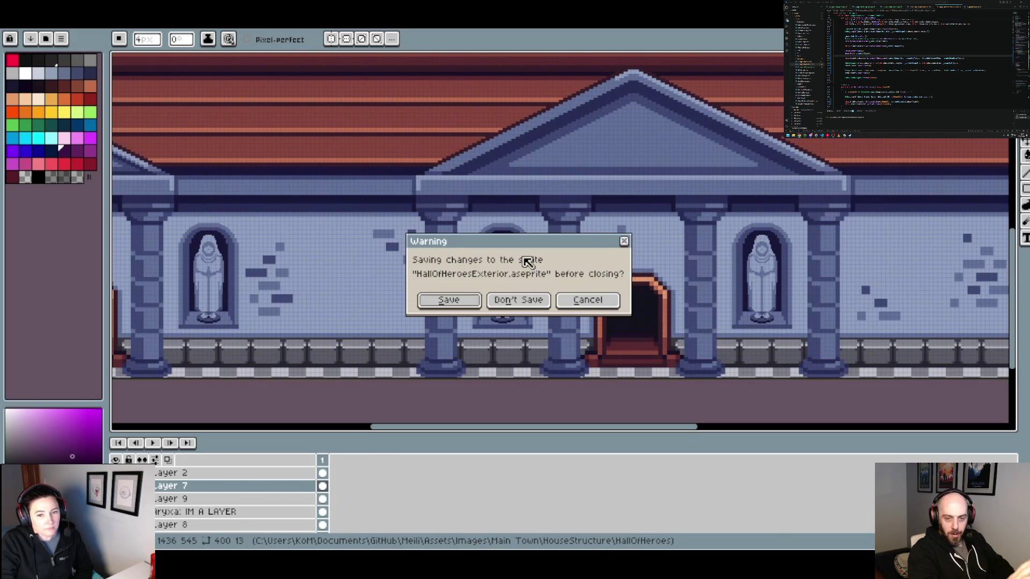
# Cancel the close and open the gothic-window sprite from the recent files list.
pyautogui.click(589, 299)
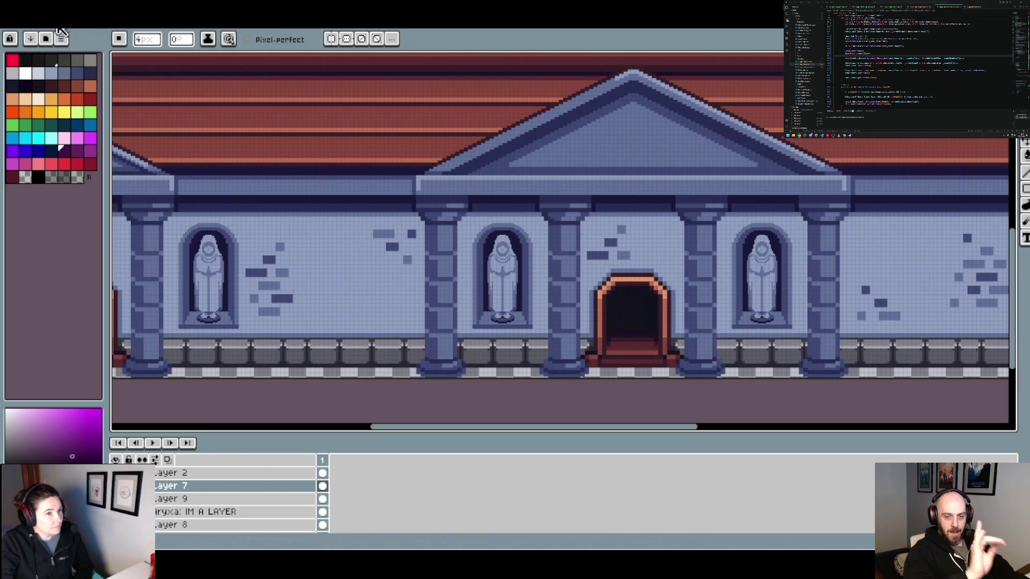
pyautogui.click(165, 27)
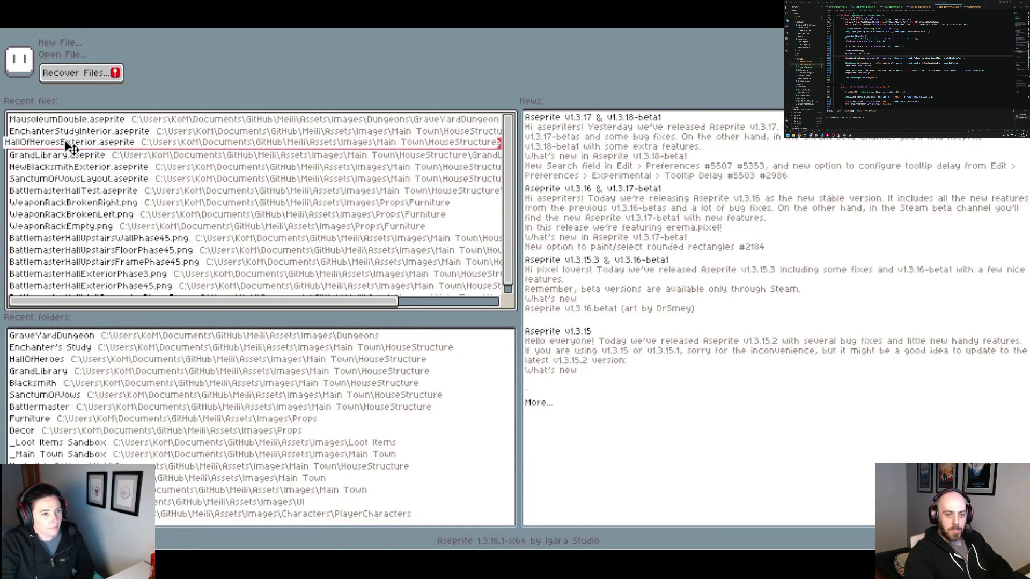
pyautogui.click(80, 143)
pyautogui.scroll(-4, 524, 327)
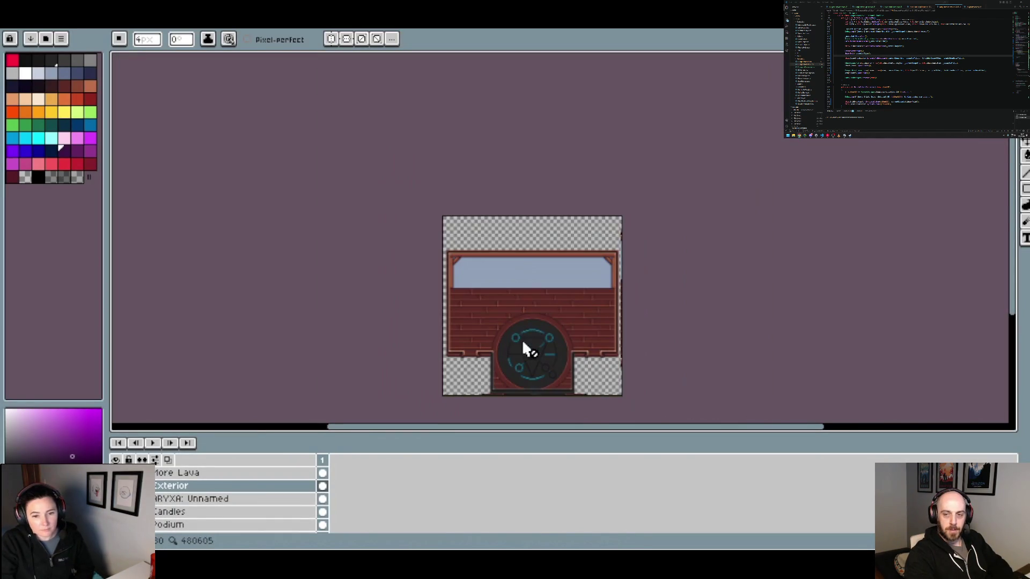
pyautogui.moveTo(523, 339); pyautogui.dragTo(465, 281)
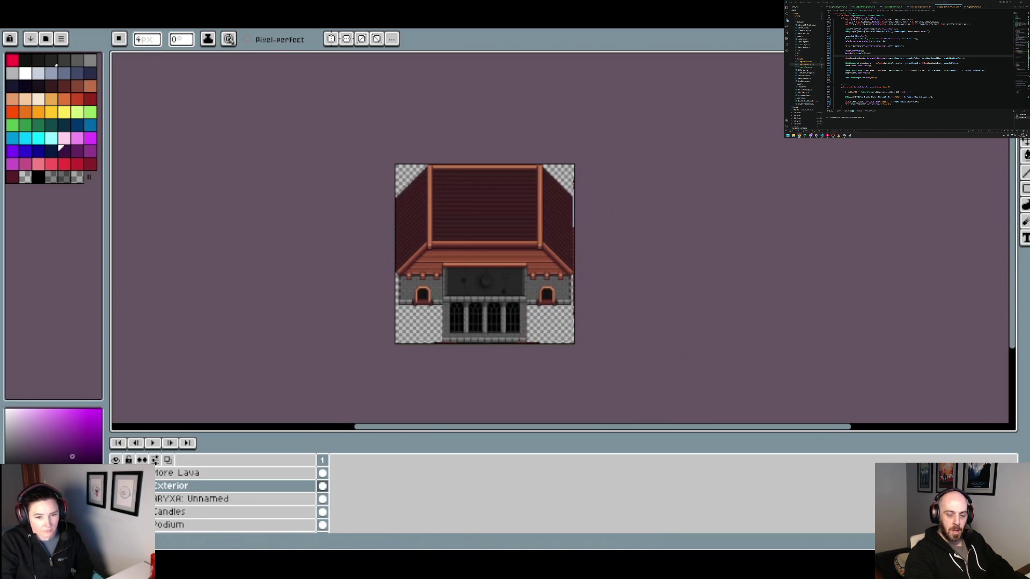
pyautogui.scroll(2, 491, 332)
pyautogui.scroll(2, 490, 332)
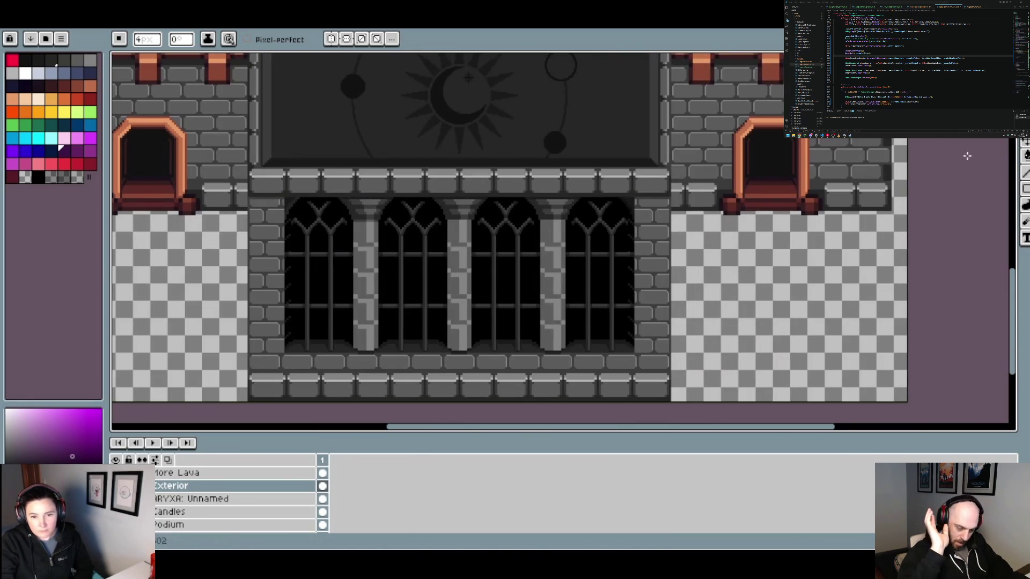
# Start a rectangular marquee selection around one gothic window.
pyautogui.press('m')
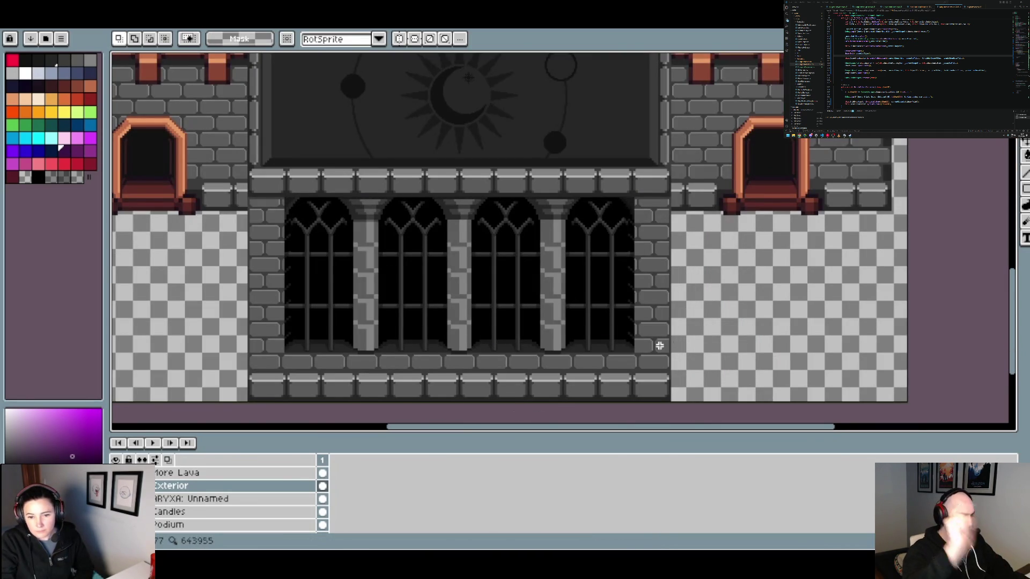
pyautogui.scroll(2, 661, 344)
pyautogui.moveTo(609, 358); pyautogui.dragTo(531, 278)
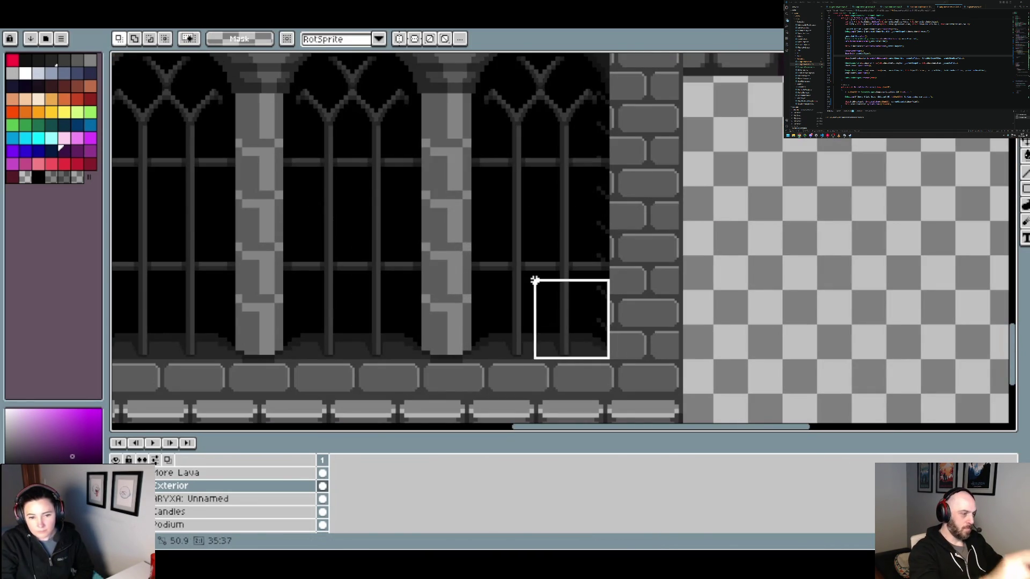
# Select a 64×144 area around the middle gothic window.
pyautogui.click(665, 326)
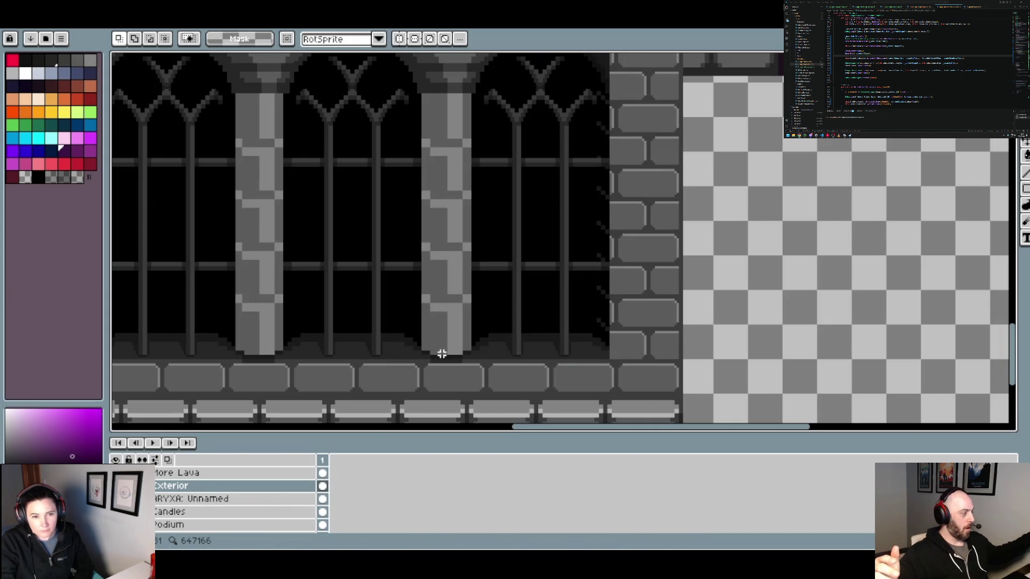
pyautogui.moveTo(421, 358)
pyautogui.mouseDown()
pyautogui.moveTo(322, 338)
pyautogui.moveTo(310, 56)
pyautogui.moveTo(288, 80)
pyautogui.moveTo(282, 114)
pyautogui.moveTo(281, 107)
pyautogui.mouseUp()
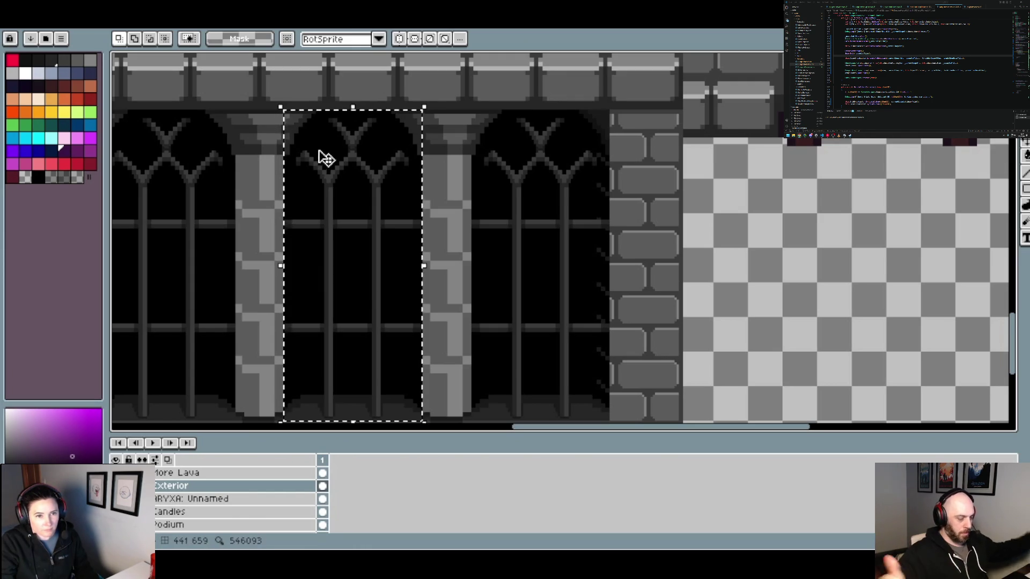
pyautogui.scroll(-2, 472, 217)
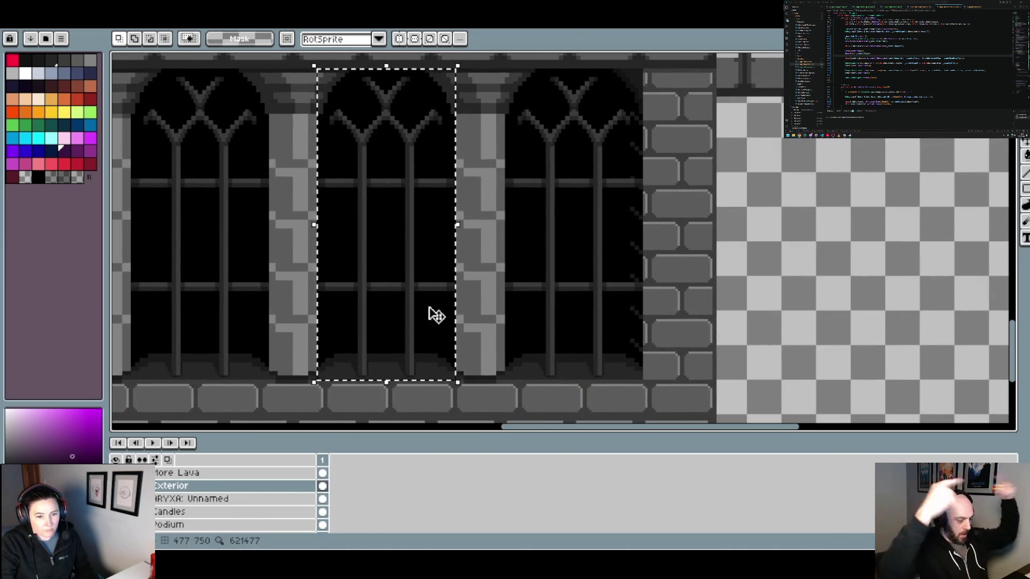
pyautogui.click(410, 352)
pyautogui.press('Return')
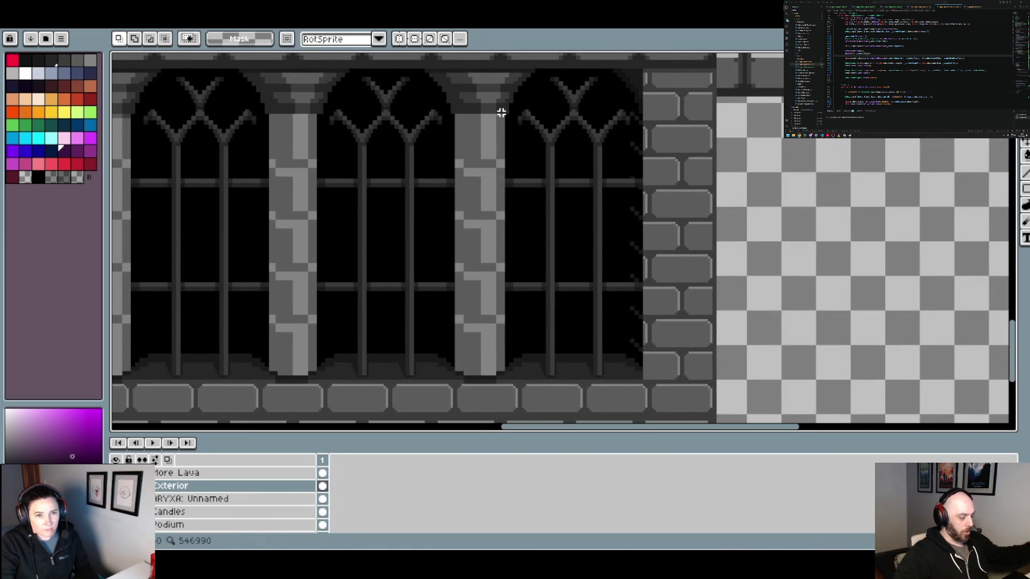
pyautogui.scroll(2, 474, 359)
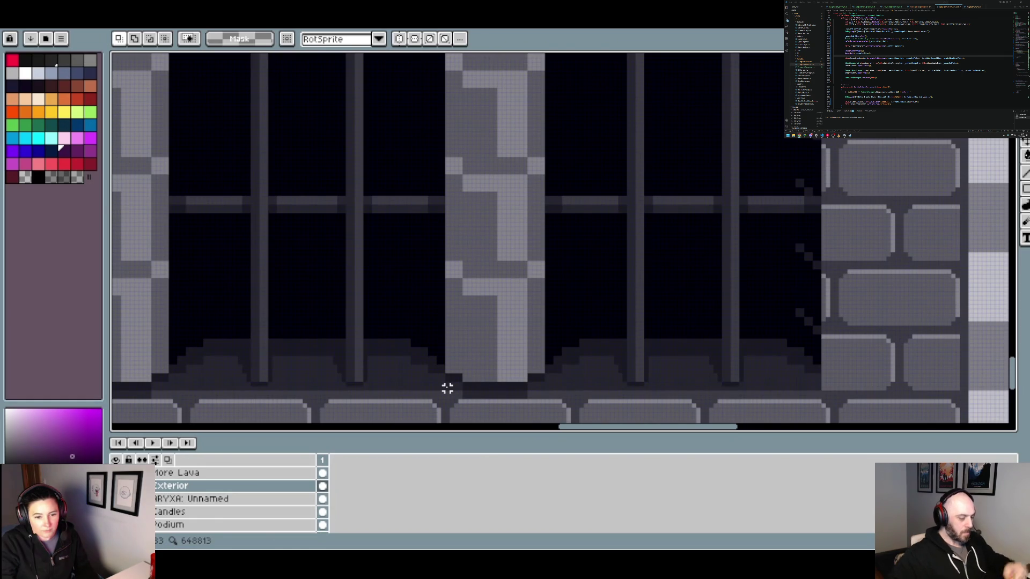
pyautogui.moveTo(443, 388)
pyautogui.mouseDown()
pyautogui.moveTo(276, 76)
pyautogui.moveTo(172, 62)
pyautogui.moveTo(175, 92)
pyautogui.moveTo(171, 78)
pyautogui.mouseUp()
pyautogui.scroll(-1, 315, 131)
pyautogui.scroll(-2, 421, 200)
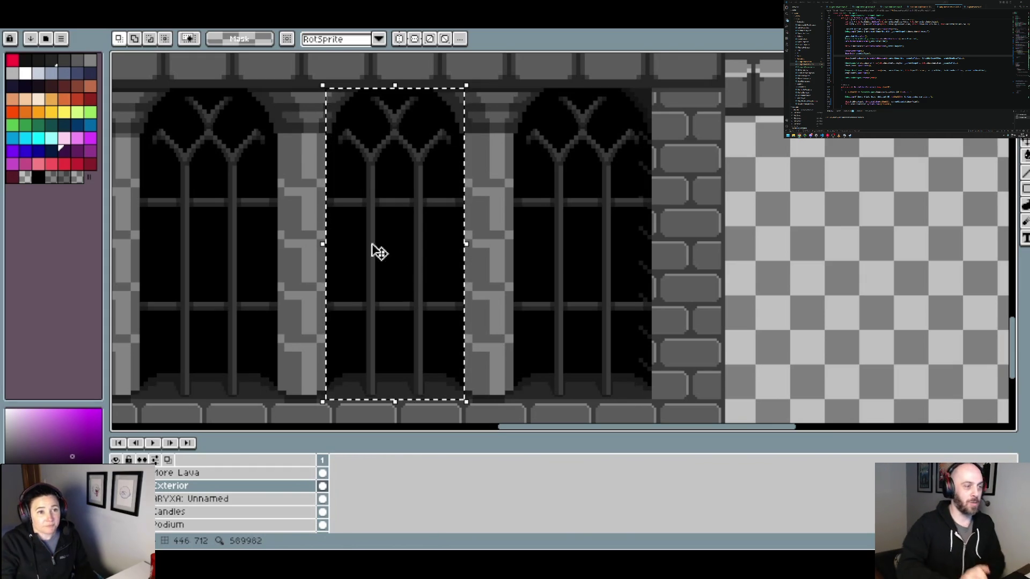
# In the church sprite, show the Exterior layer and cancel an accidental move.
pyautogui.hotkey('ctrl', 'Tab')
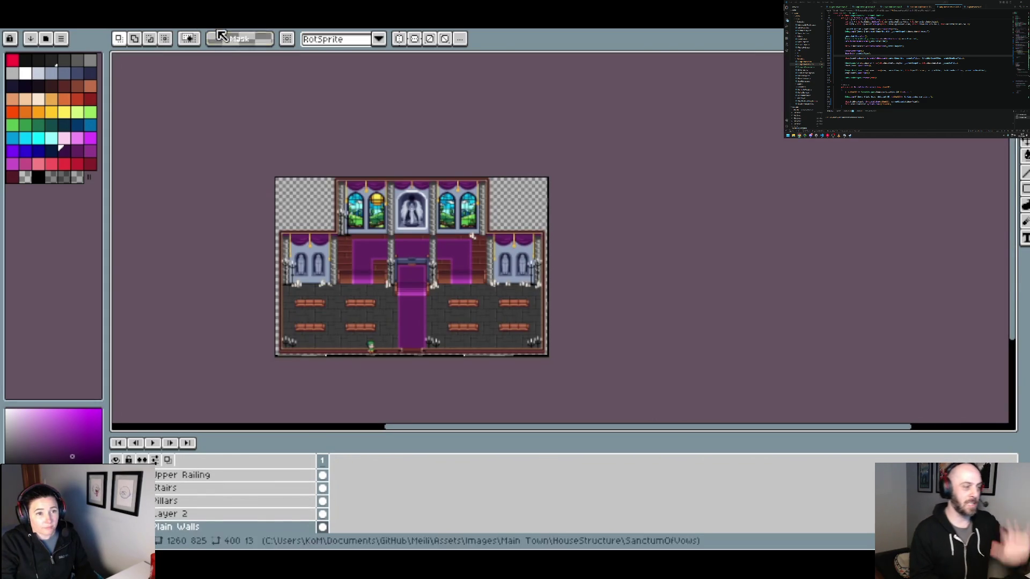
pyautogui.scroll(5, 237, 502)
pyautogui.scroll(2, 236, 499)
pyautogui.click(116, 486)
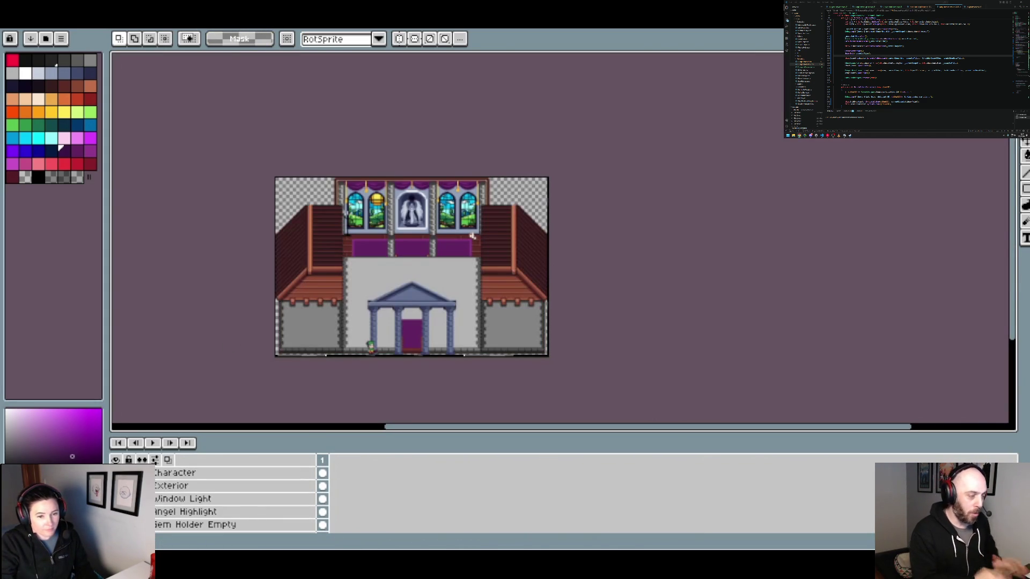
pyautogui.scroll(3, 370, 346)
pyautogui.moveTo(482, 265); pyautogui.dragTo(415, 253)
pyautogui.press('Return')
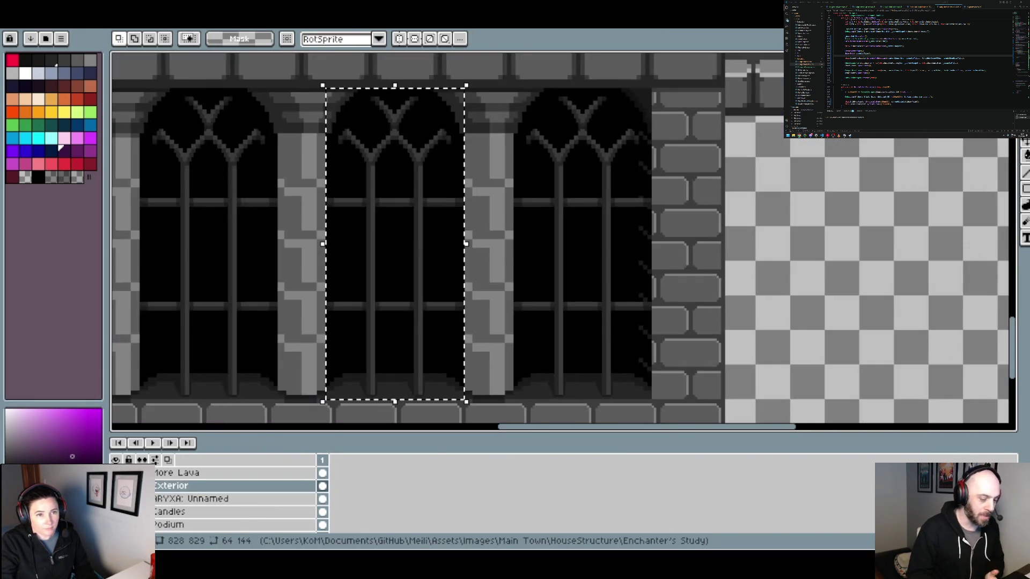
# Copy the selected middle window and return to the SanctumOfVows exterior.
pyautogui.hotkey('ctrl', 'Tab')
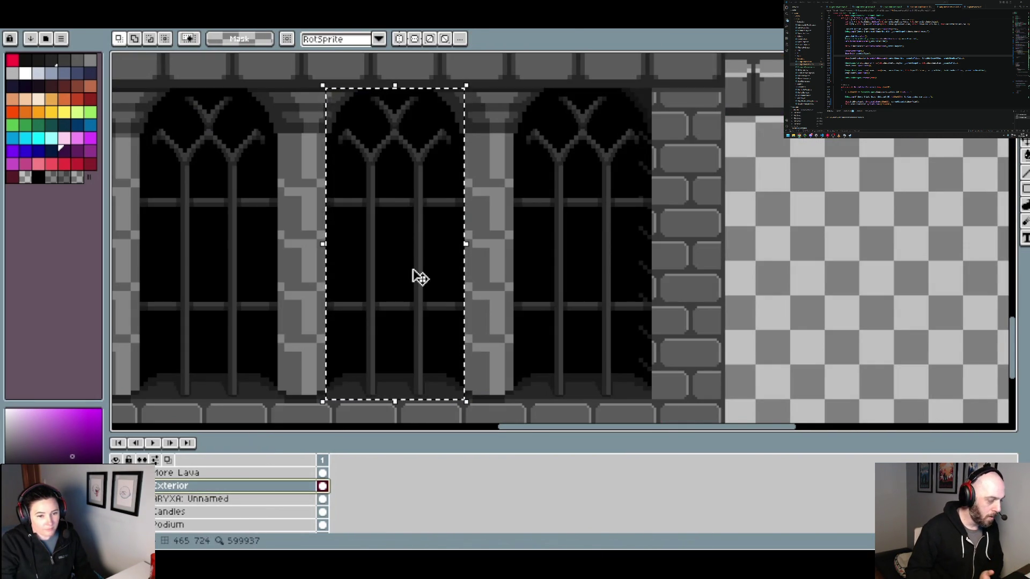
pyautogui.click(416, 276)
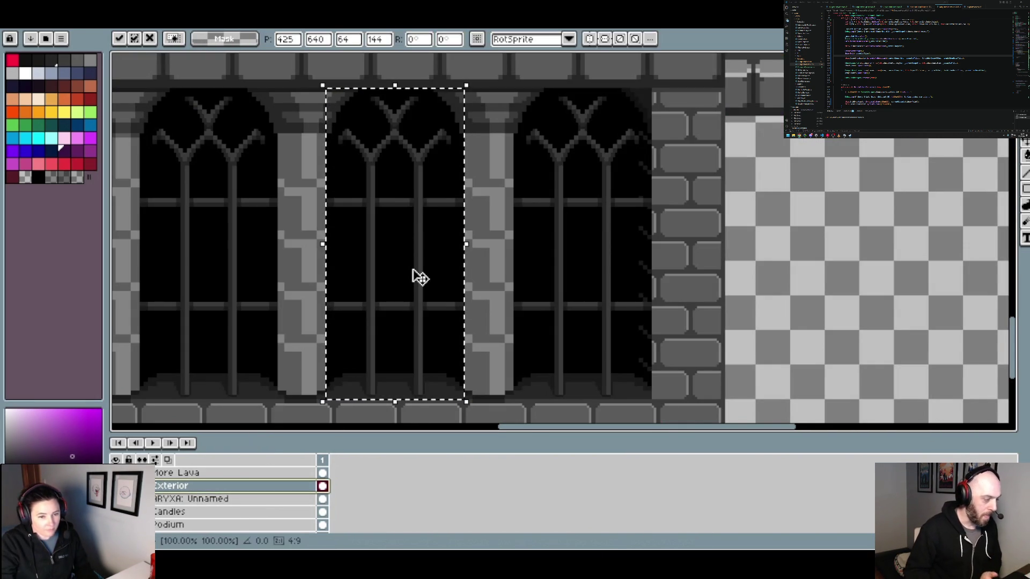
pyautogui.press('Return')
pyautogui.hotkey('ctrl', 'Tab')
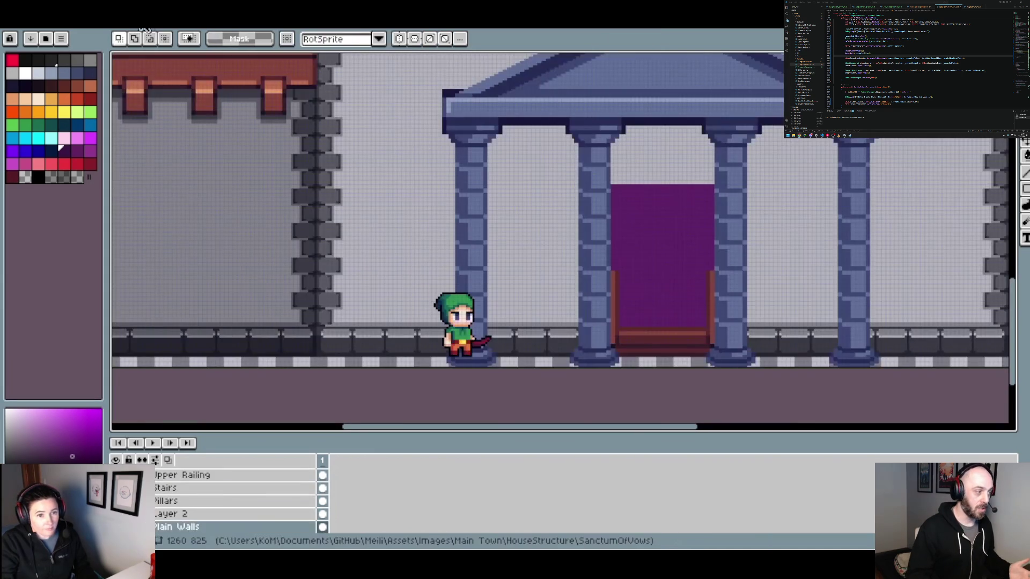
# Add a new layer above Exterior and paste the gothic window left of the portico.
pyautogui.scroll(10, 194, 493)
pyautogui.click(193, 492)
pyautogui.rightClick(194, 489)
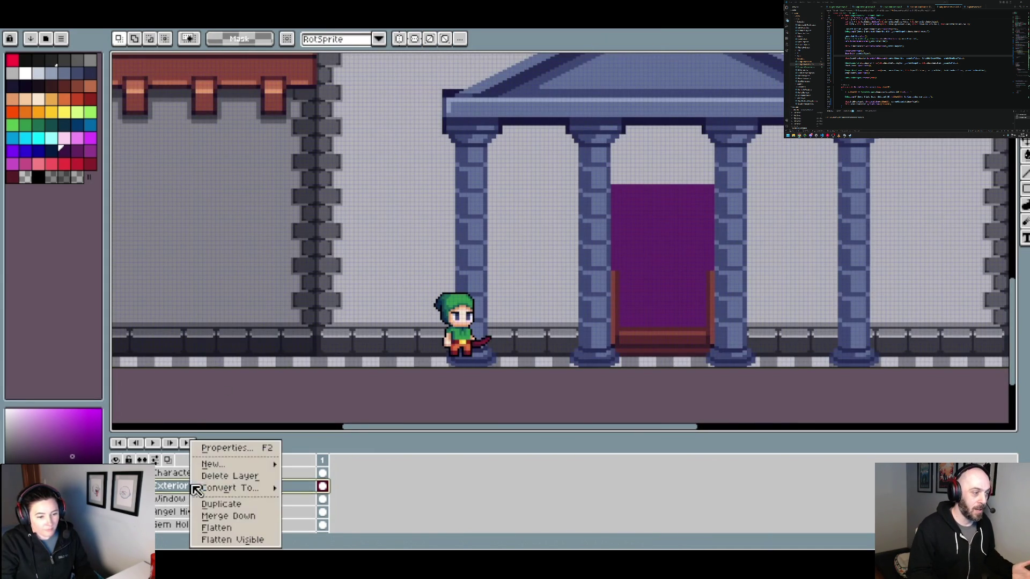
pyautogui.moveTo(268, 464)
pyautogui.click(300, 466)
pyautogui.hotkey('ctrl', 'v')
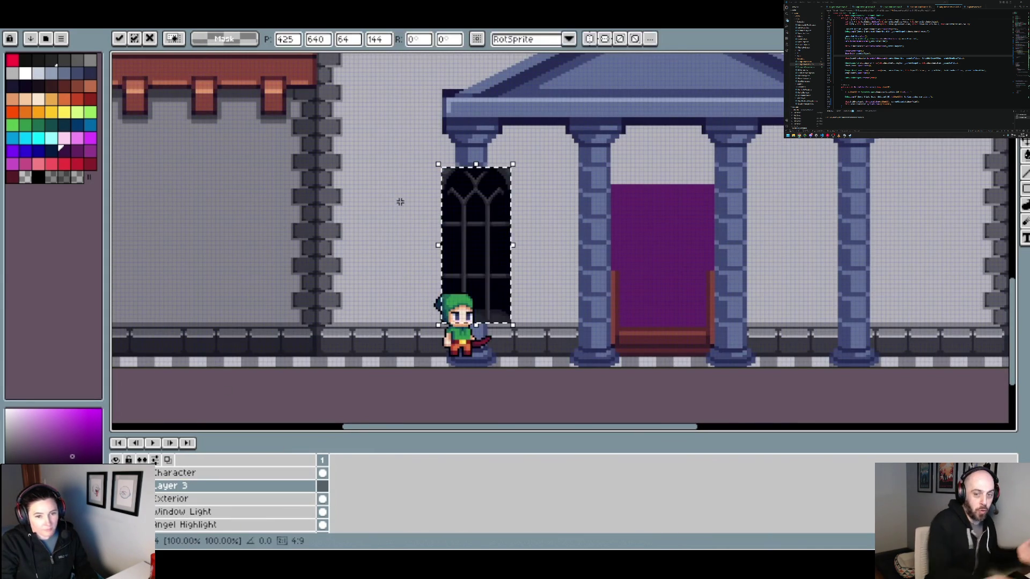
pyautogui.moveTo(474, 248); pyautogui.dragTo(398, 234)
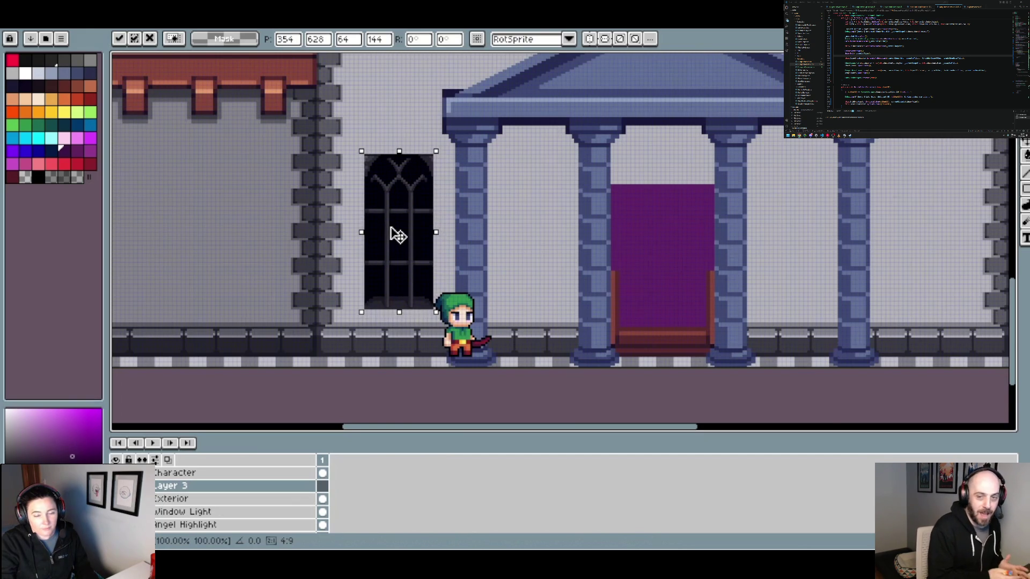
# Lower the pasted window a few pixels on the wall.
pyautogui.scroll(-3, 403, 236)
pyautogui.scroll(3, 397, 236)
pyautogui.moveTo(420, 272)
pyautogui.mouseDown()
pyautogui.moveTo(422, 284)
pyautogui.moveTo(409, 278)
pyautogui.mouseUp()
pyautogui.press('Down')
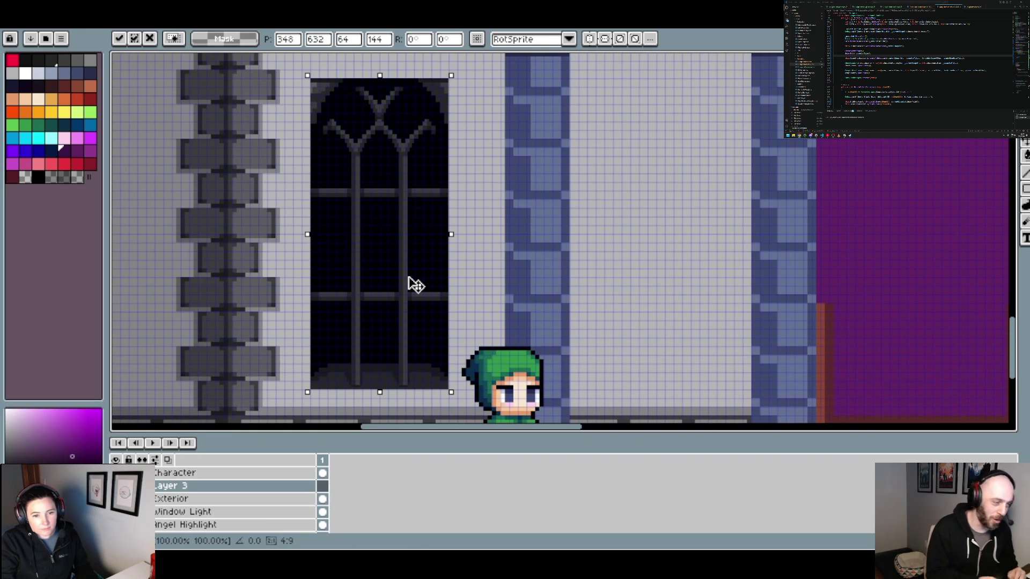
pyautogui.scroll(-3, 414, 285)
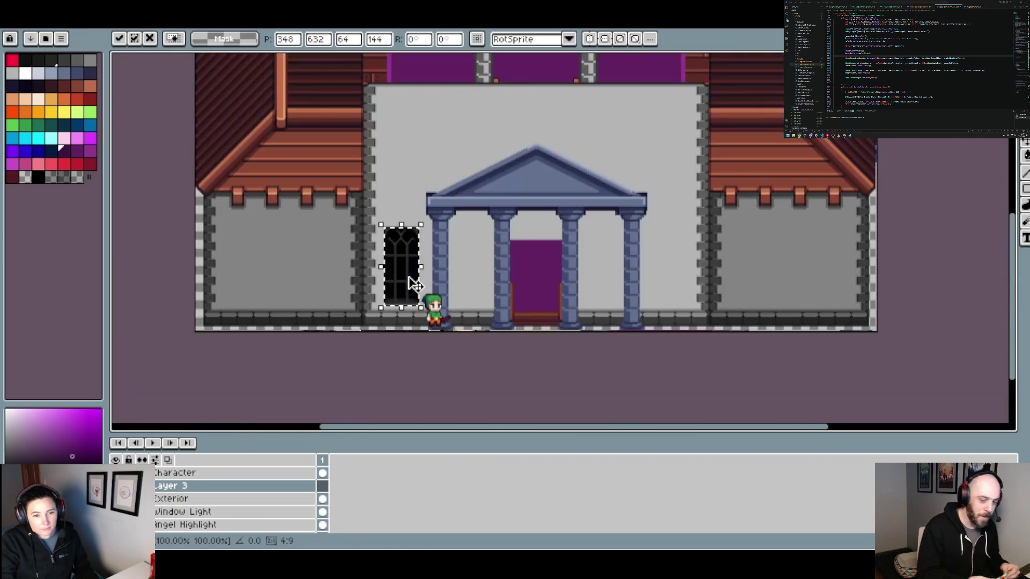
pyautogui.scroll(3, 414, 285)
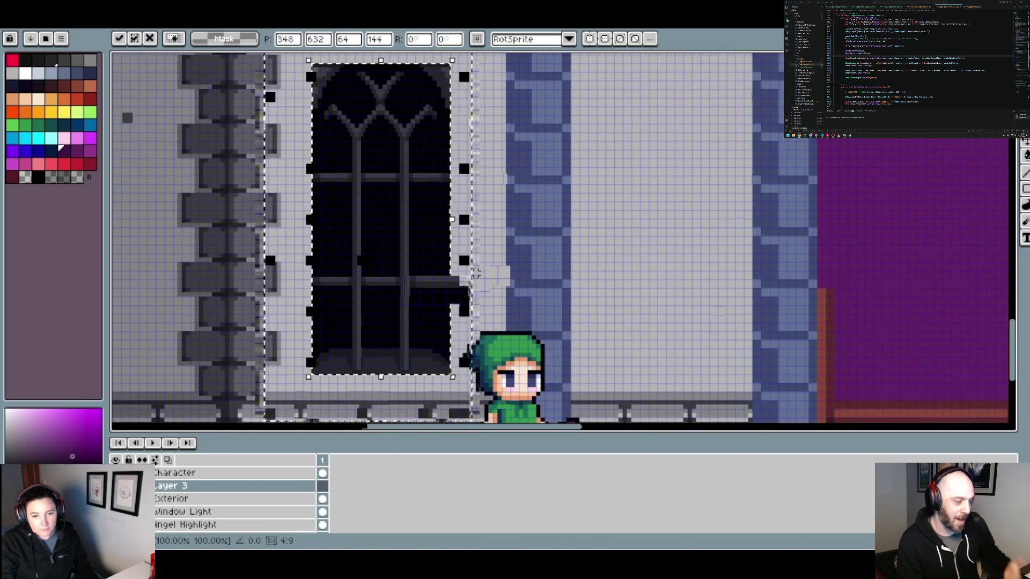
pyautogui.scroll(1, 475, 273)
pyautogui.scroll(-1, 477, 274)
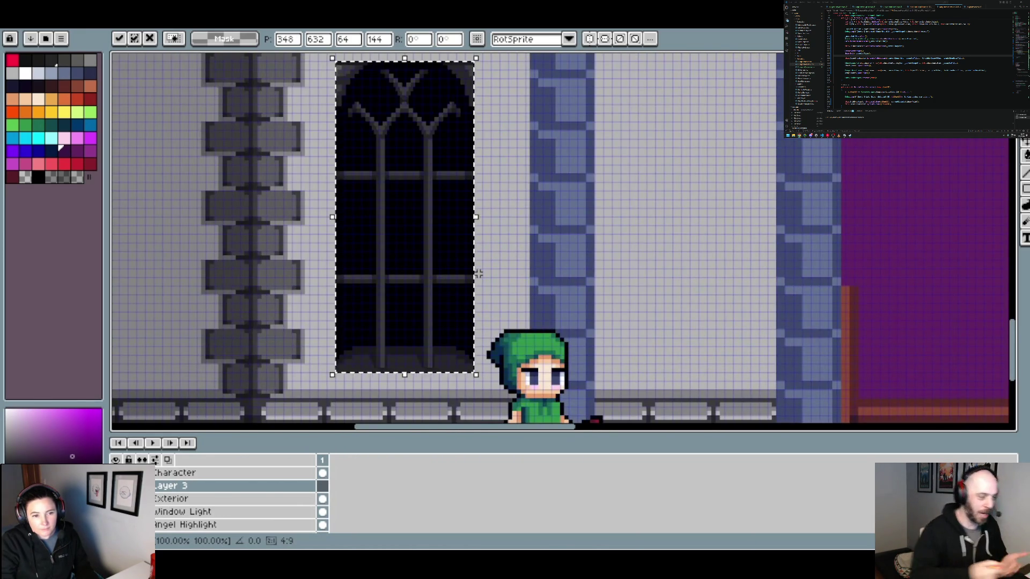
pyautogui.scroll(1, 478, 274)
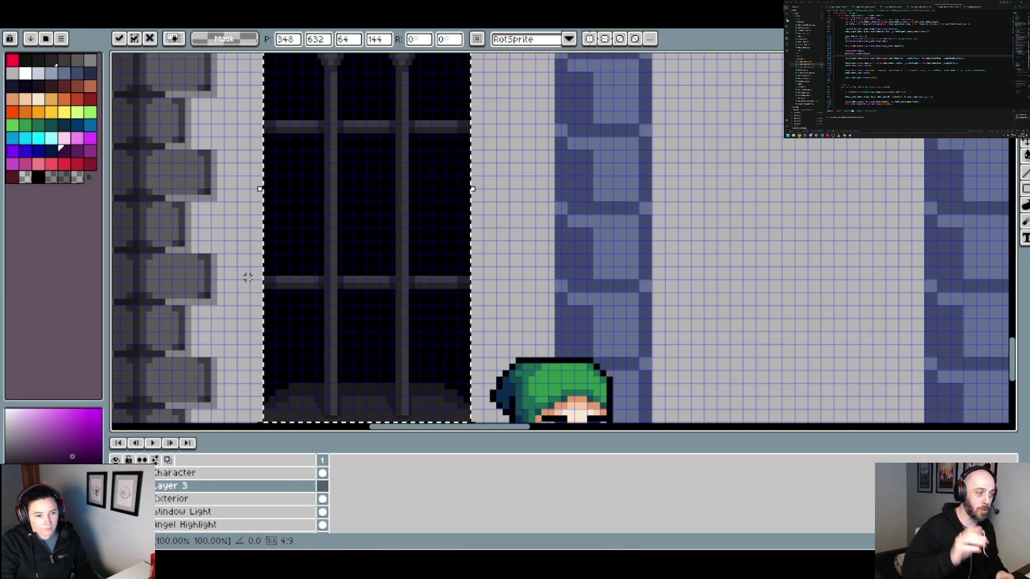
pyautogui.scroll(-3, 184, 273)
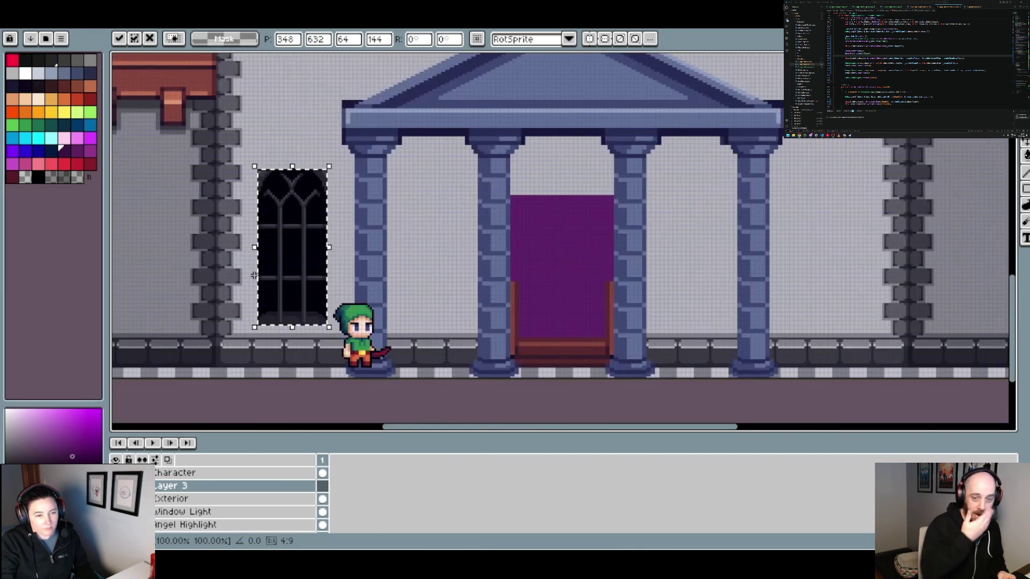
pyautogui.scroll(2, 292, 281)
pyautogui.scroll(1, 295, 280)
# Nudge the window right a few pixels, then back one pixel to align it.
pyautogui.moveTo(303, 281); pyautogui.dragTo(321, 279)
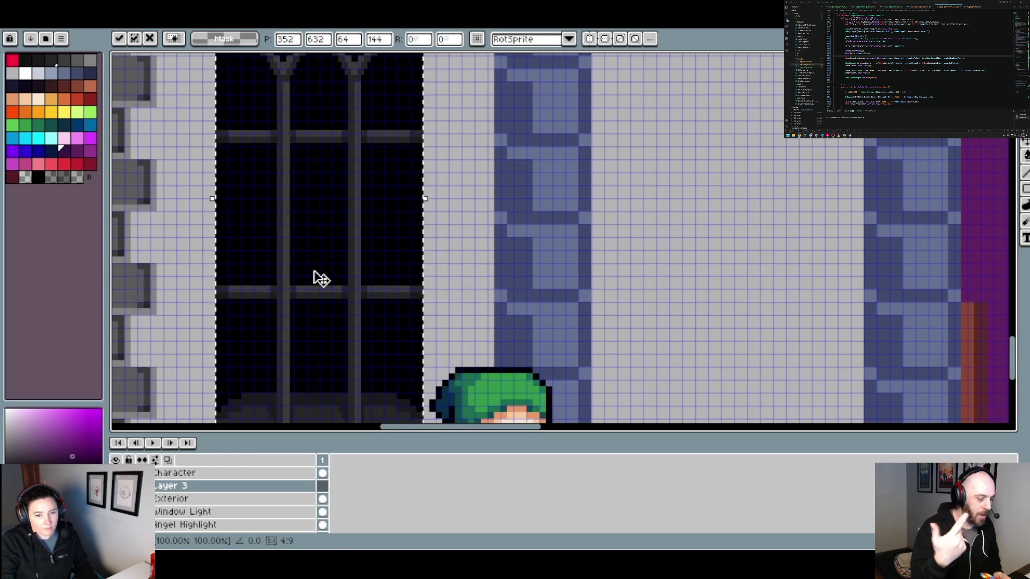
pyautogui.scroll(-2, 315, 278)
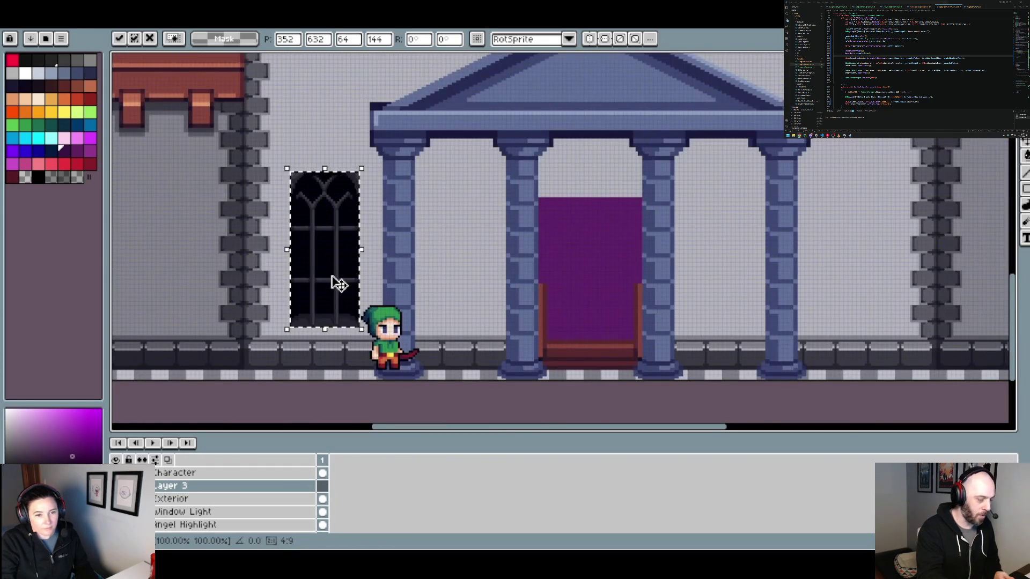
pyautogui.scroll(2, 336, 283)
pyautogui.scroll(2, 405, 281)
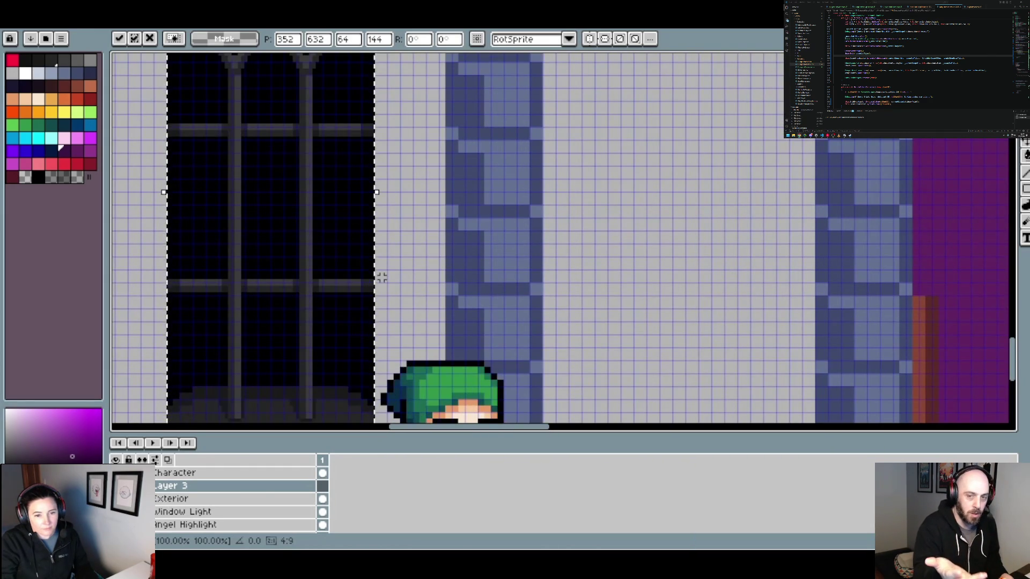
pyautogui.hscroll(-3, 322, 279)
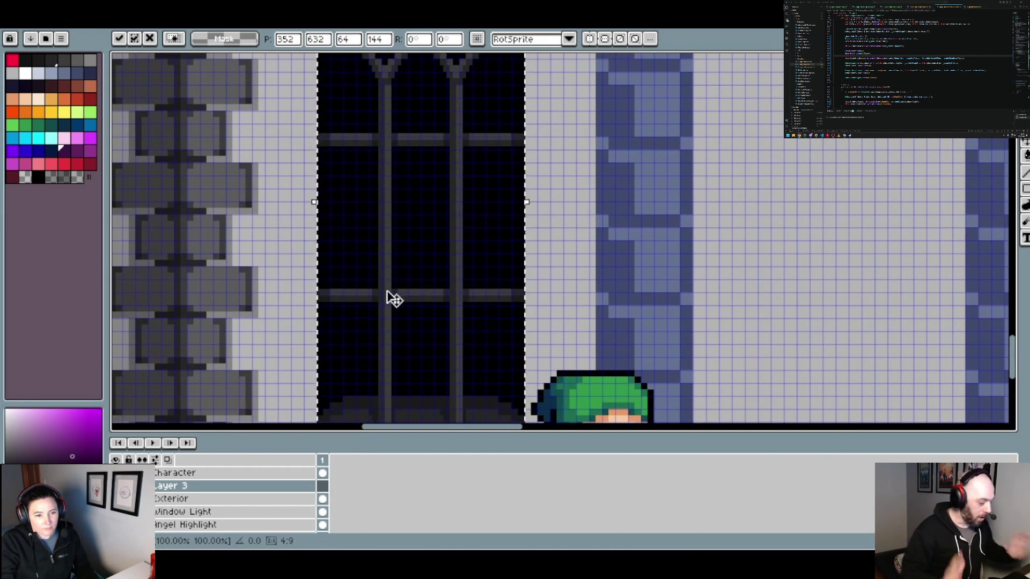
pyautogui.press('Right')
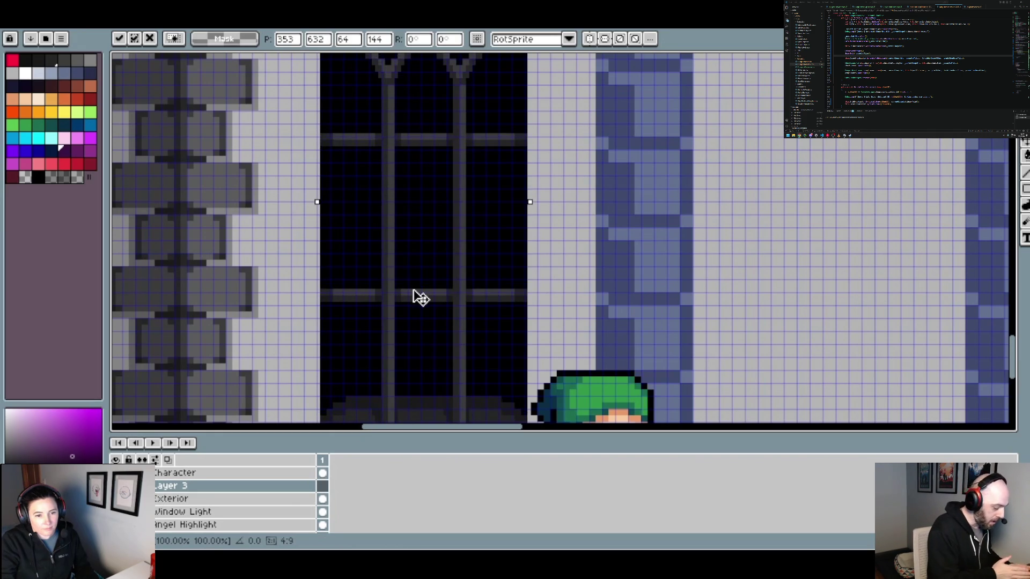
pyautogui.press('Right')
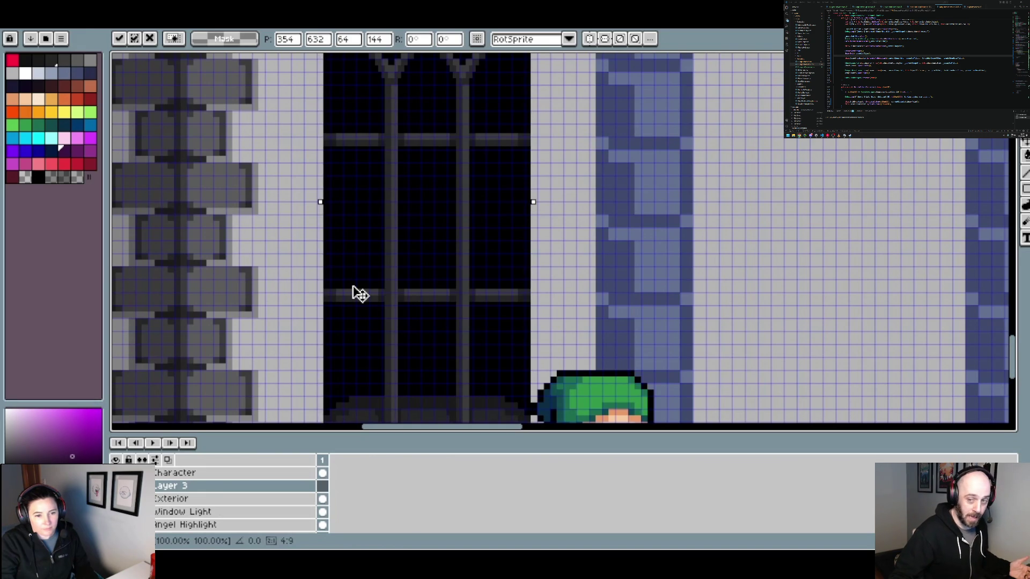
pyautogui.moveTo(353, 288); pyautogui.dragTo(352, 287)
pyautogui.scroll(-3, 353, 294)
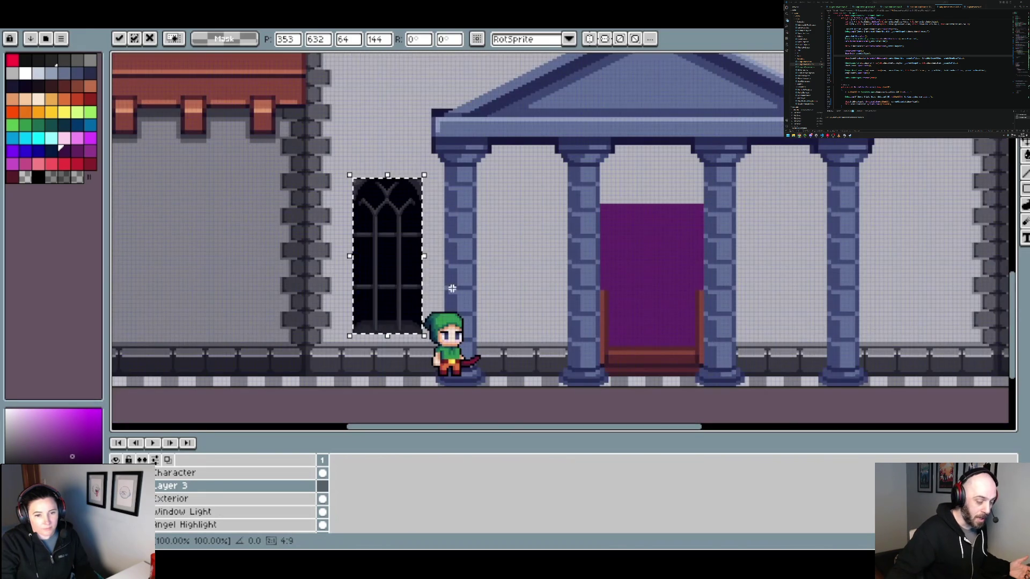